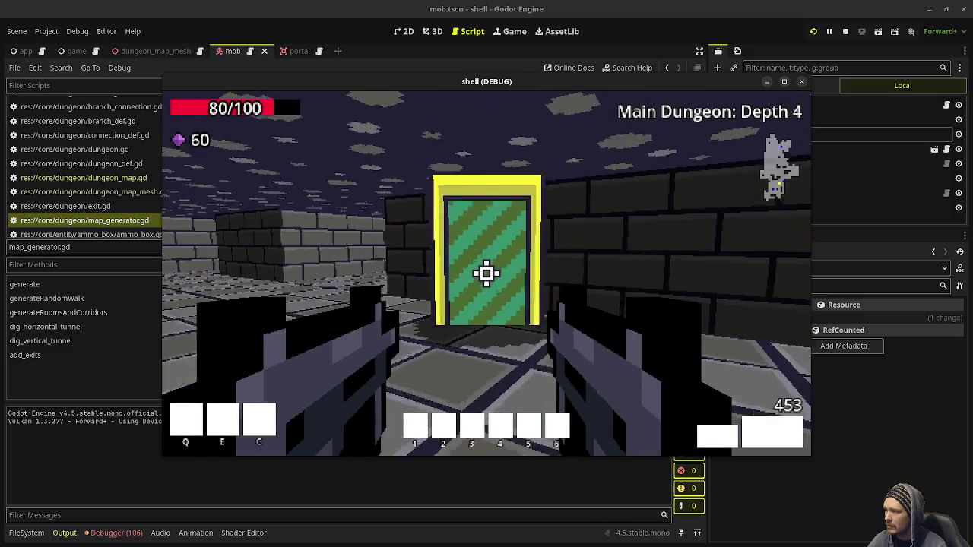
- Shoot a skeleton mage on the way, then walk through the green door into Temple Depth 1
key("w")
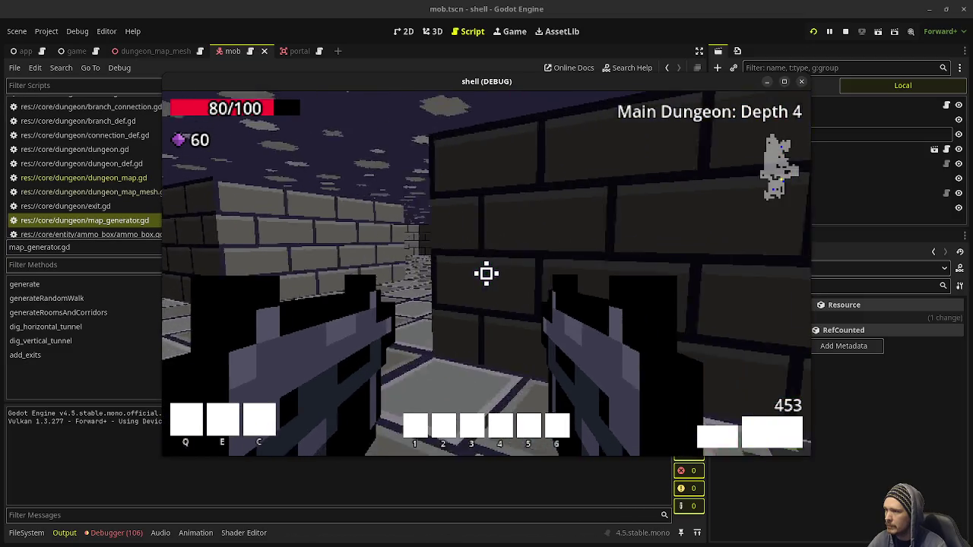
key("w")
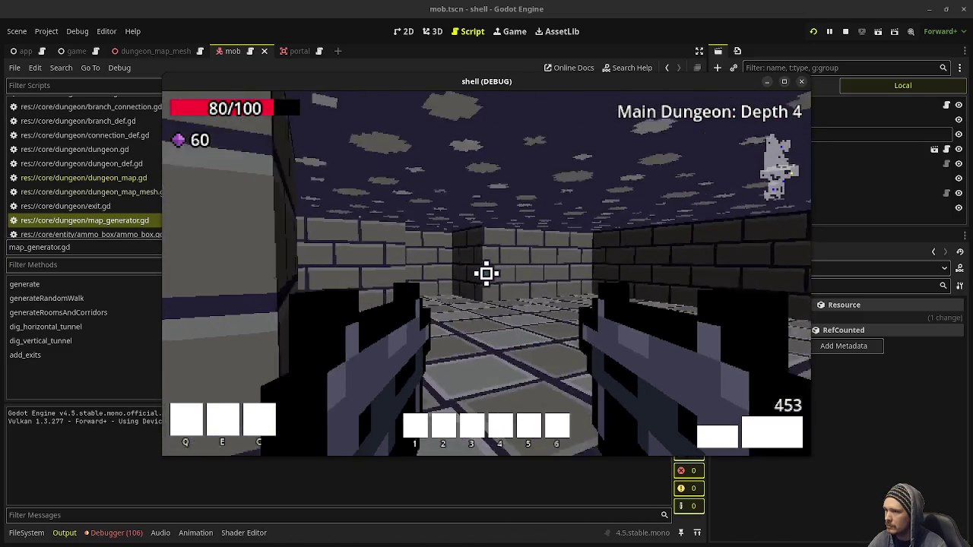
left_click(487, 273)
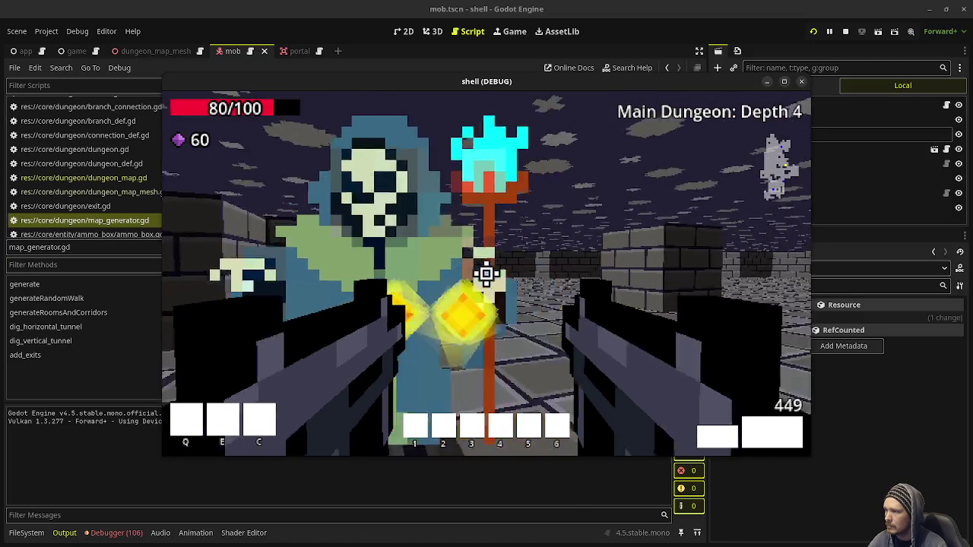
key("w")
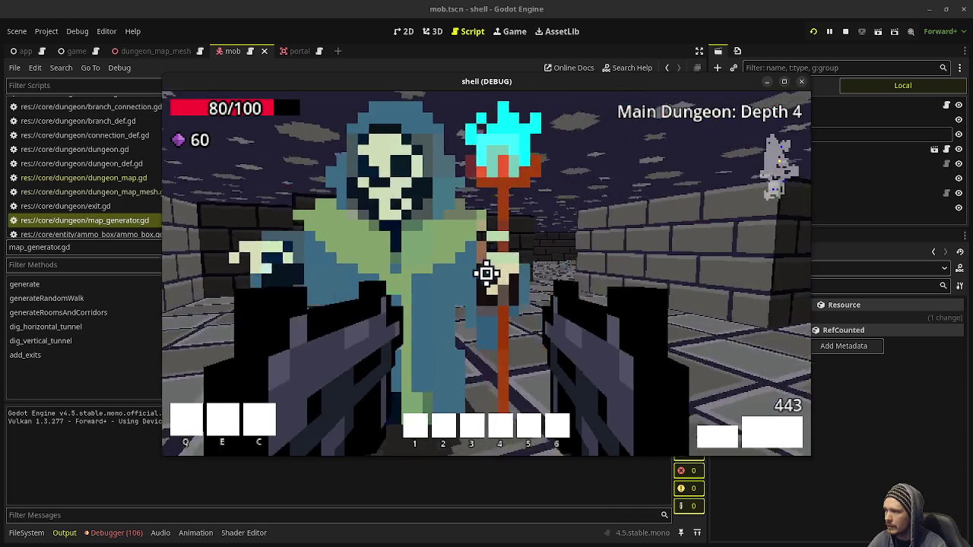
key("w")
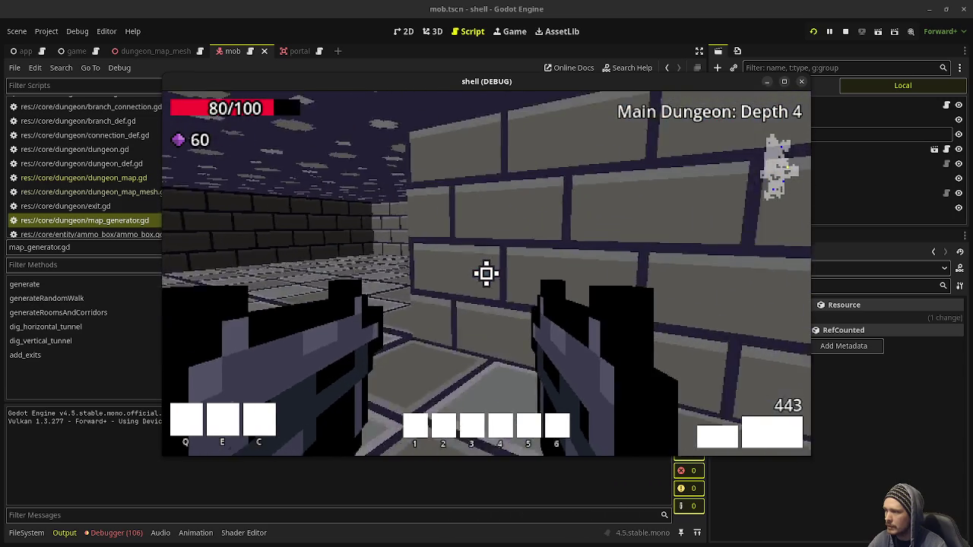
key("w")
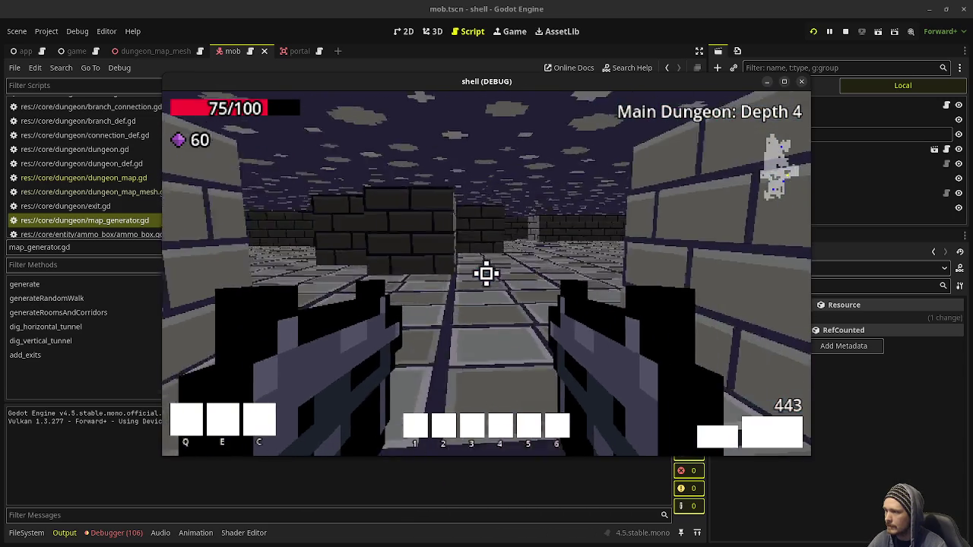
key("w")
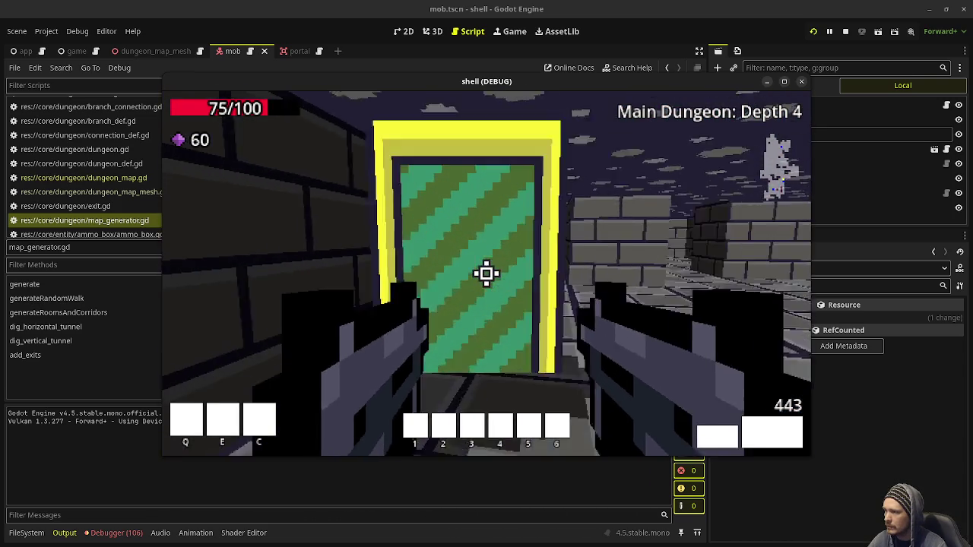
- Return through the blue portal door and fight mobs, collecting ammo on the way to Main Dungeon Depth 5
key("w")
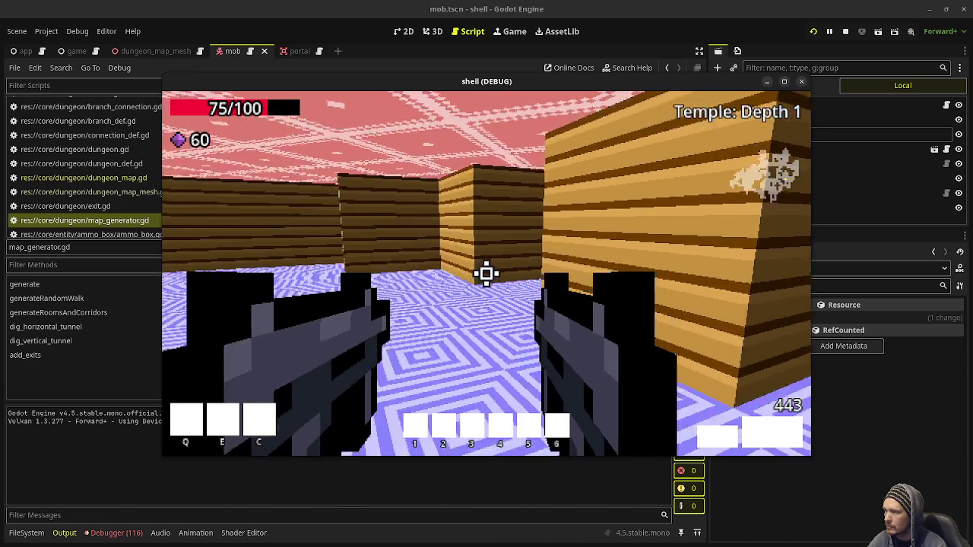
key("w")
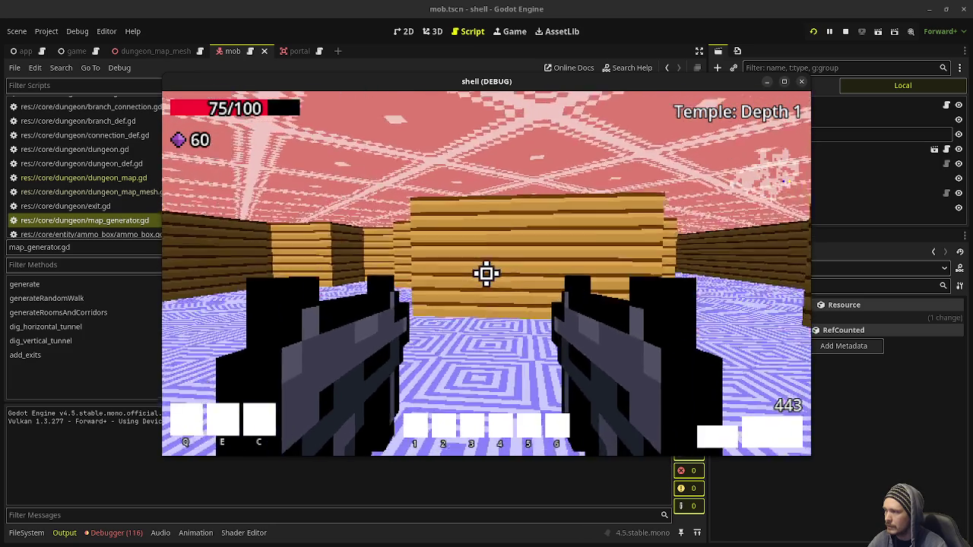
key("w")
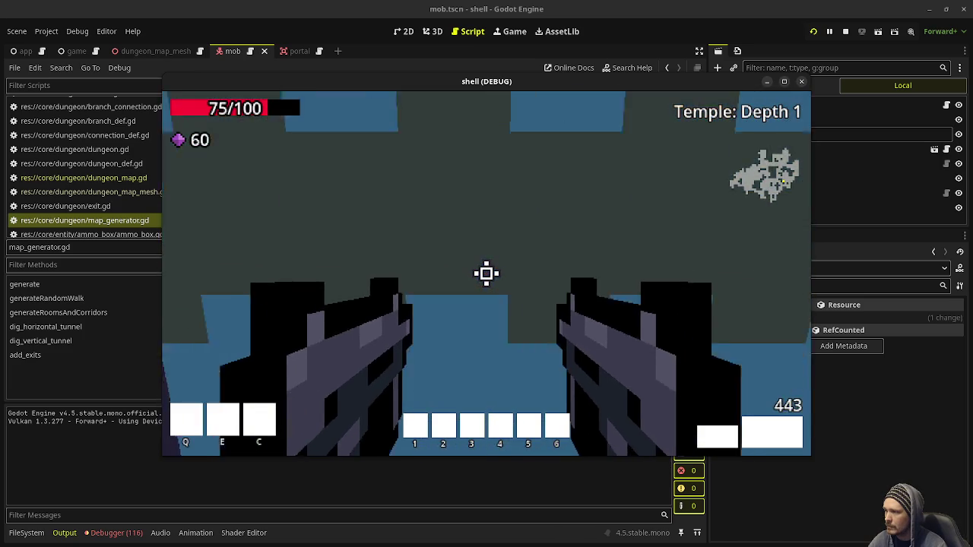
key("w")
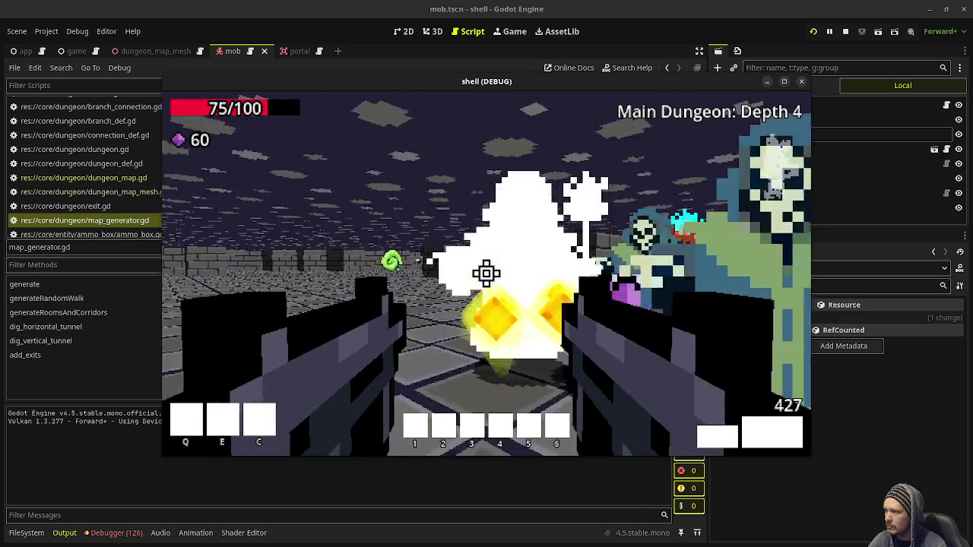
left_click(487, 274)
key("w")
key("w")
key("w")
key("w")
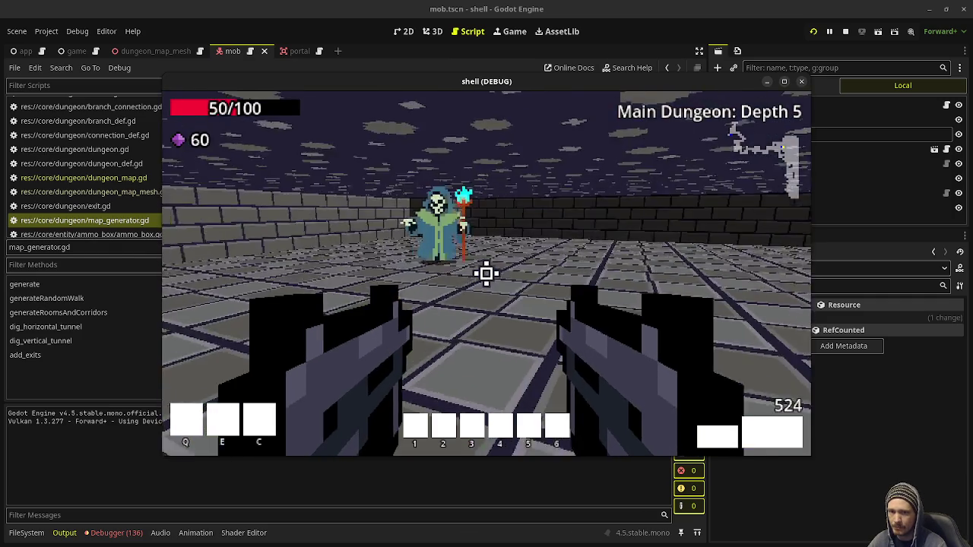
key("w")
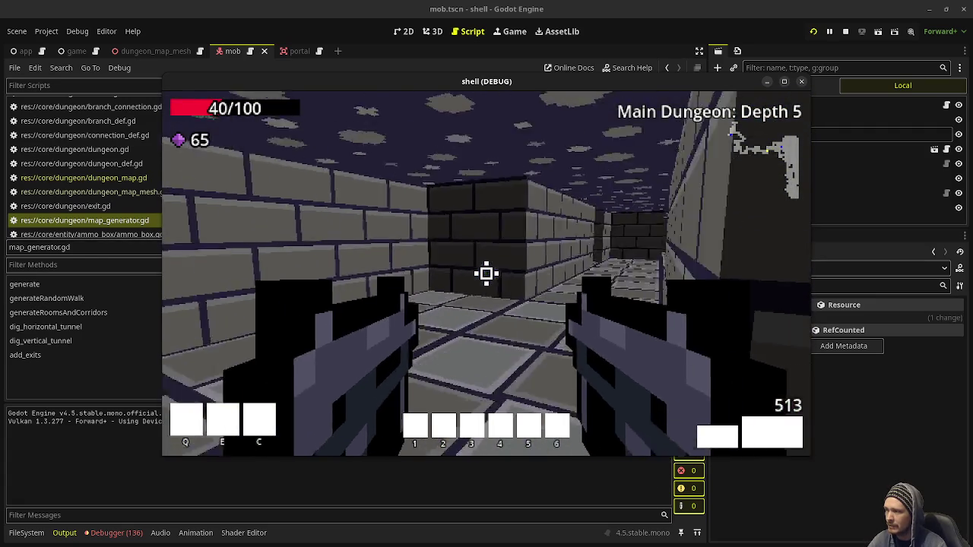
- Shoot the group of skeleton mages at the corridor's end and move on toward the Depth 6 exit
key("w")
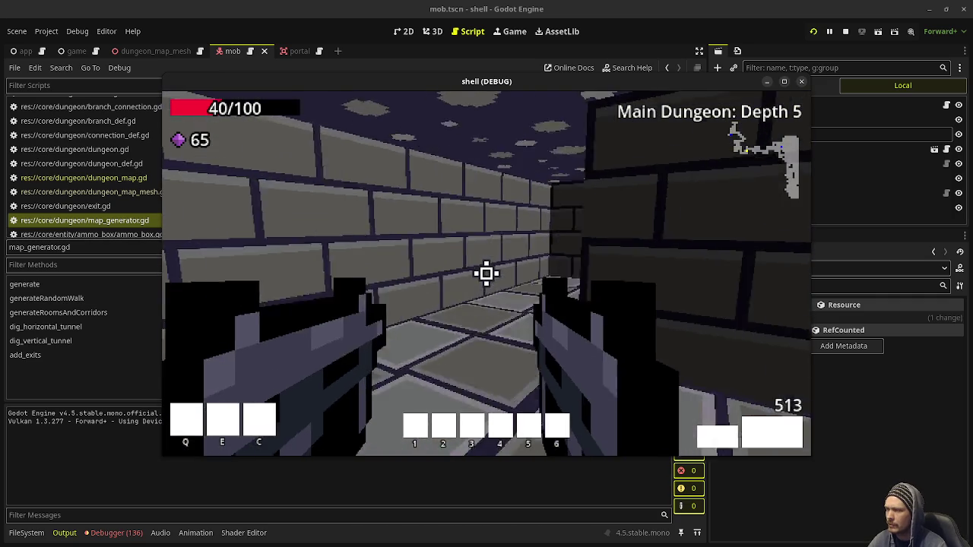
left_click(486, 274)
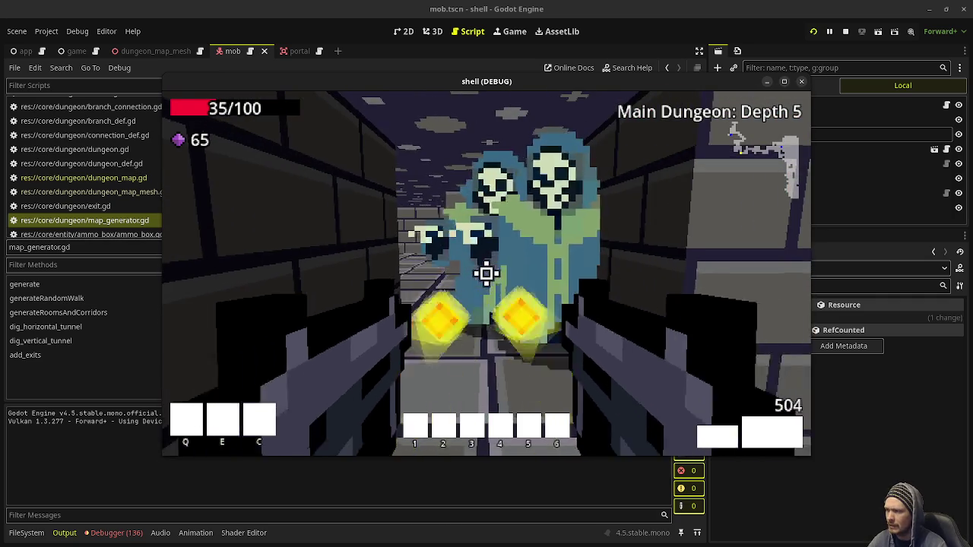
left_click(487, 274)
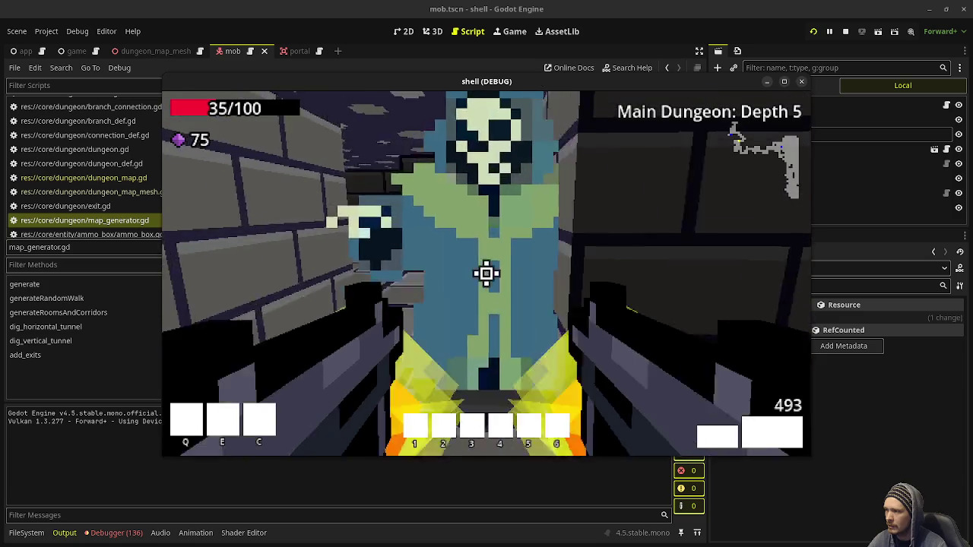
key("w")
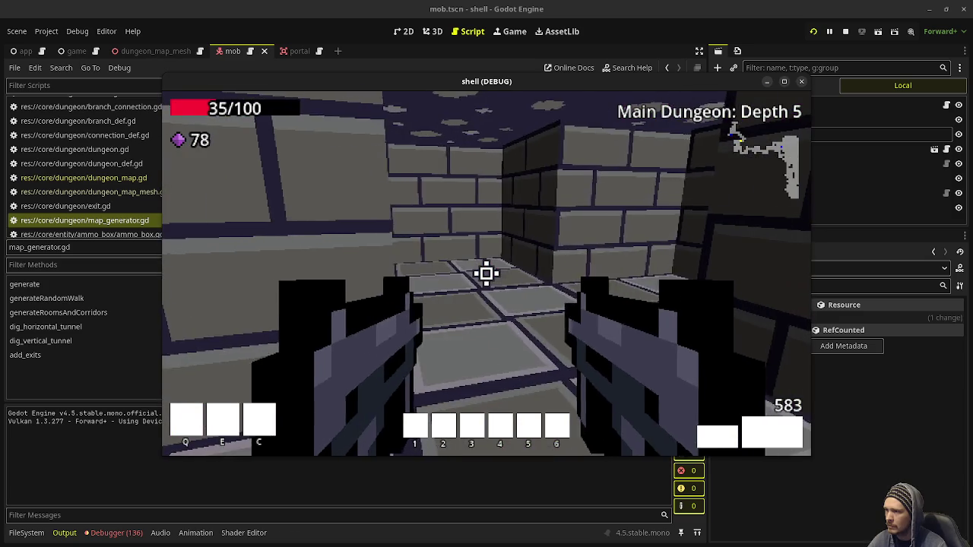
key("w")
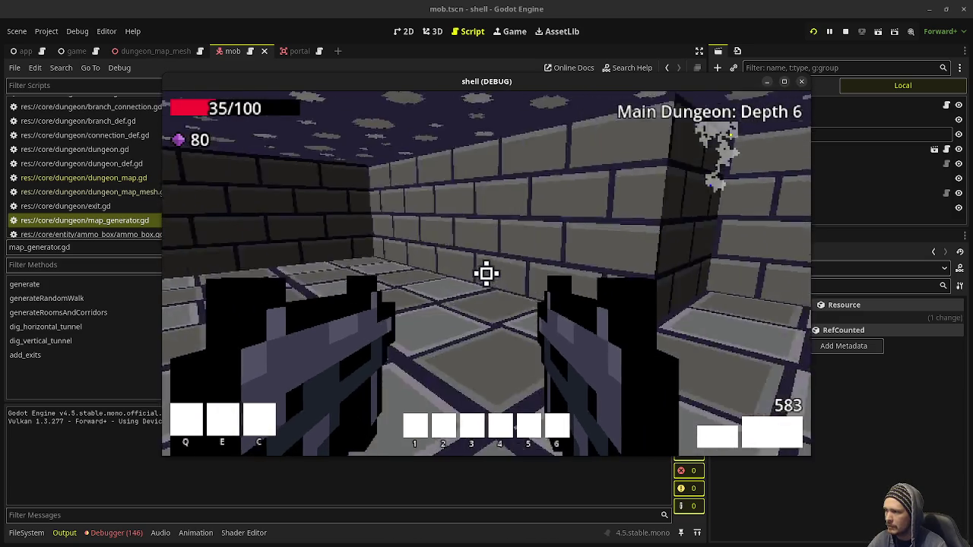
- Go up to Depth 5 and come back down, walking past the pillar into Depth 6's open room
key("w")
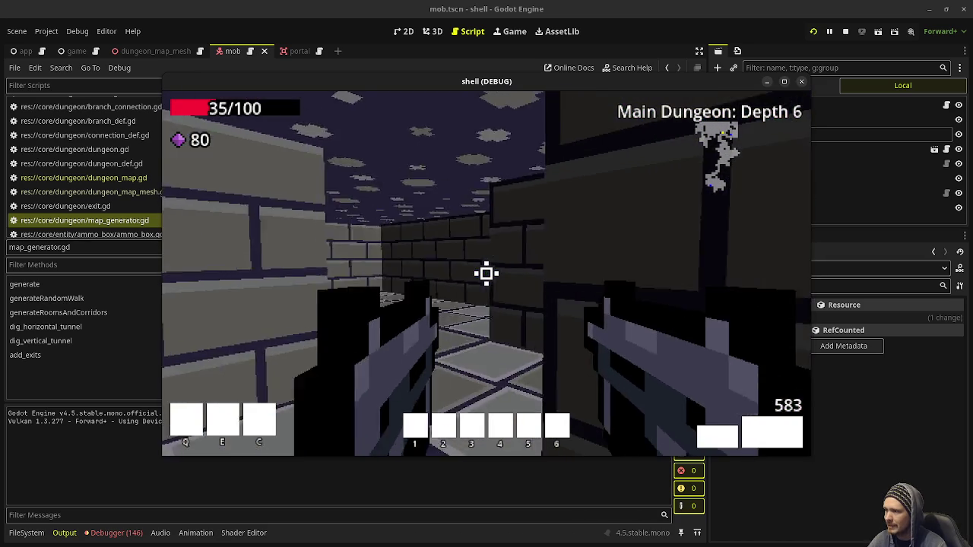
key("w")
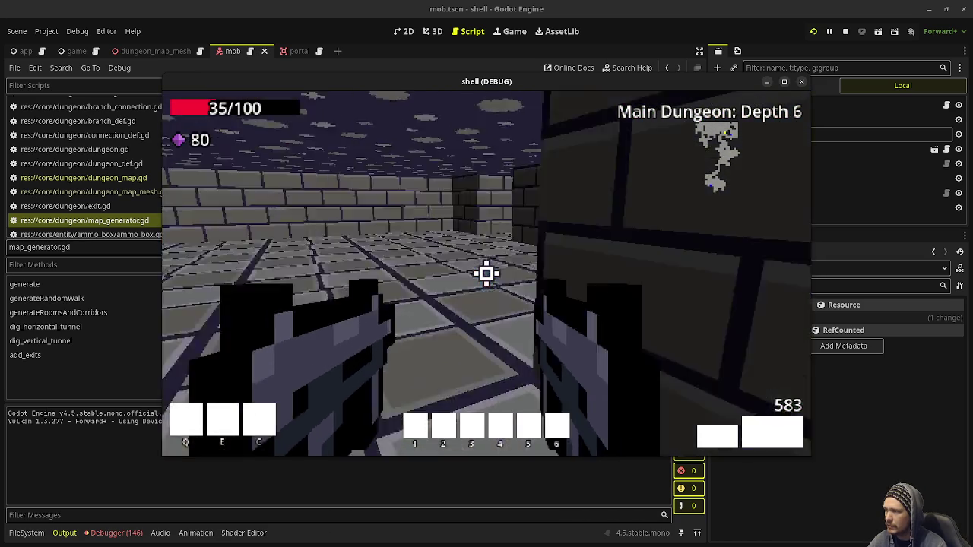
key("w")
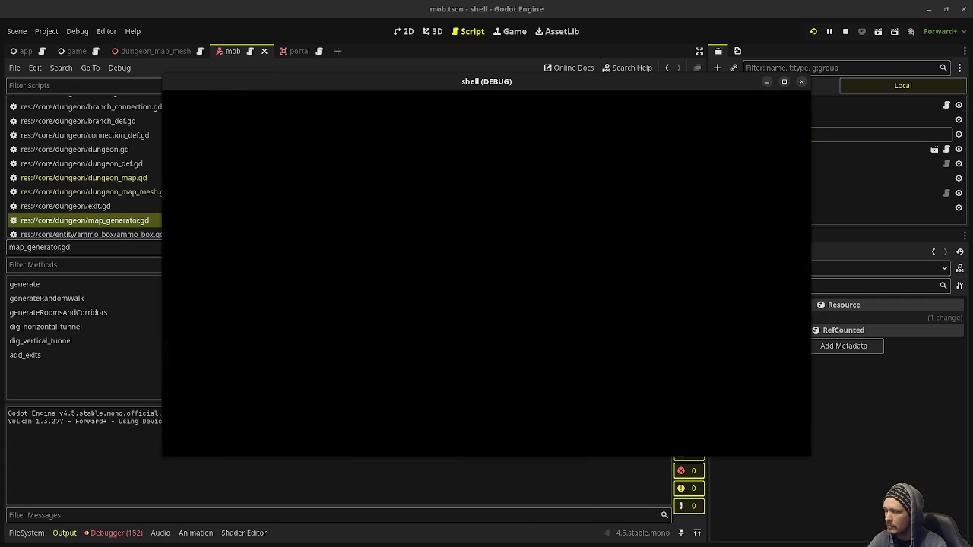
key("w")
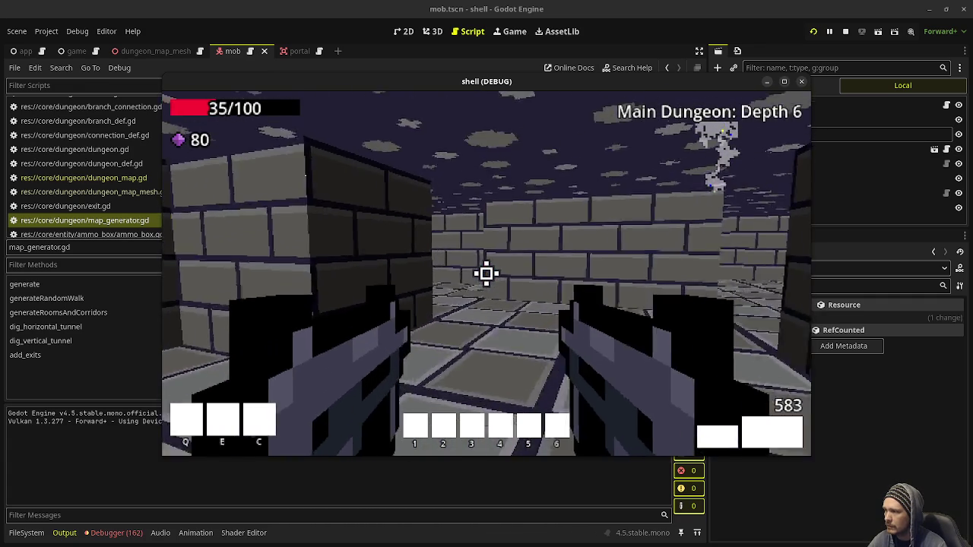
key("w")
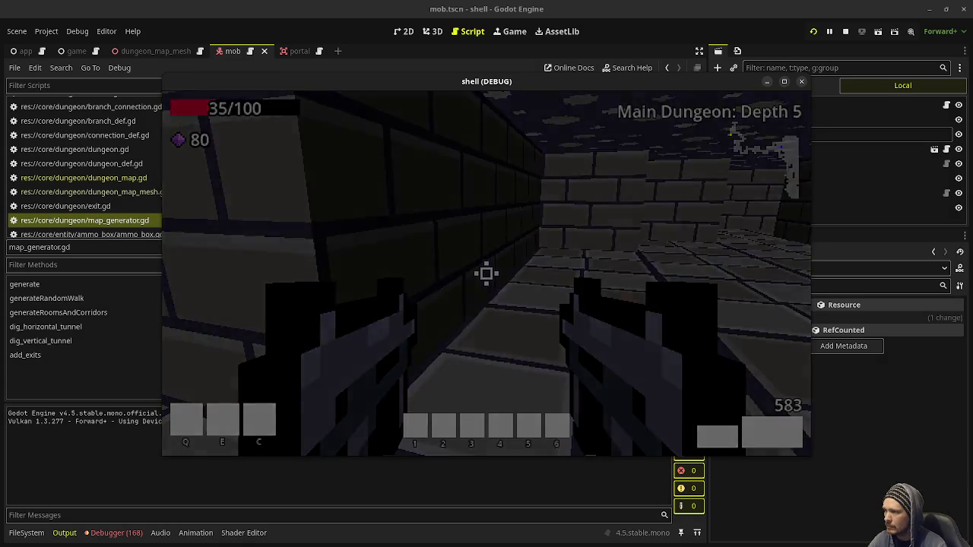
key("w")
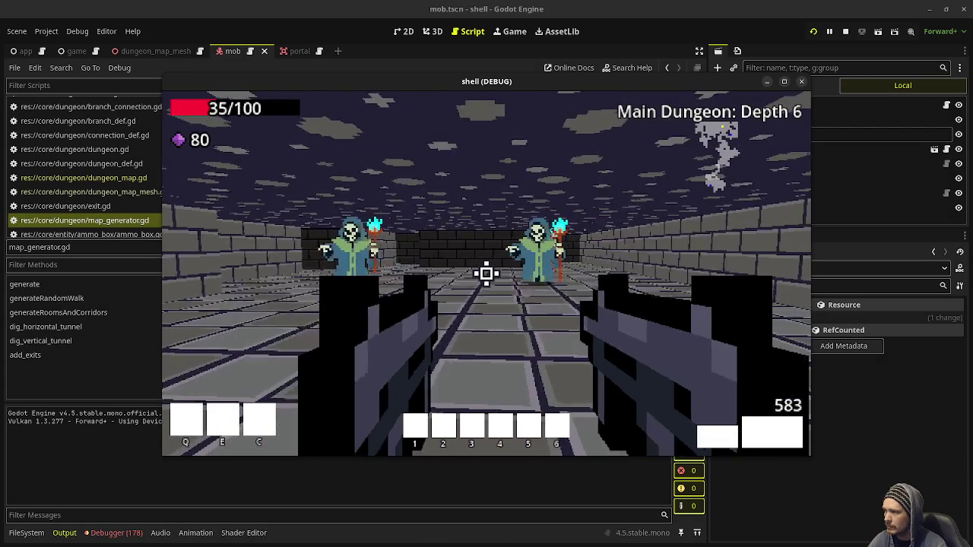
- Confirm the two skeleton mobs are still on Depth 6, then enter the green portal to Depth 7
key("w")
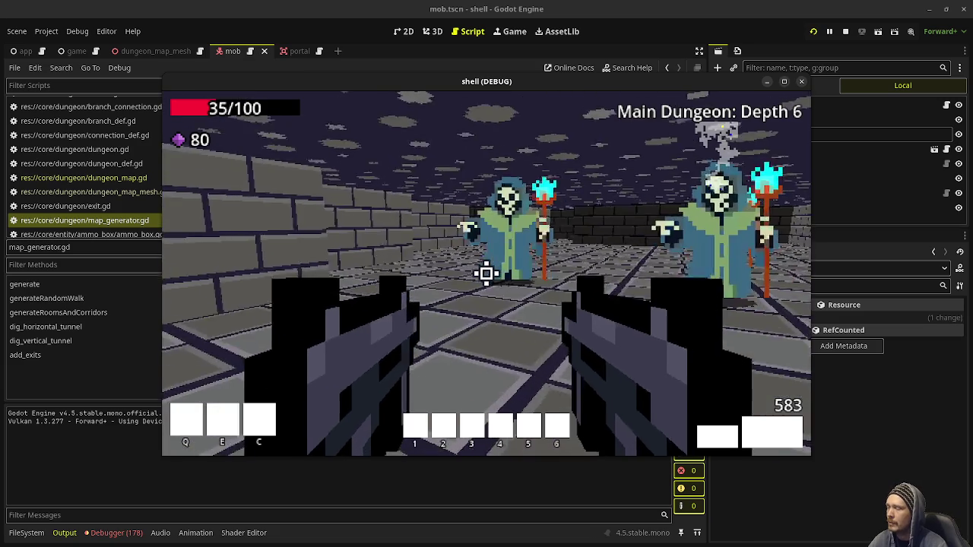
key("w")
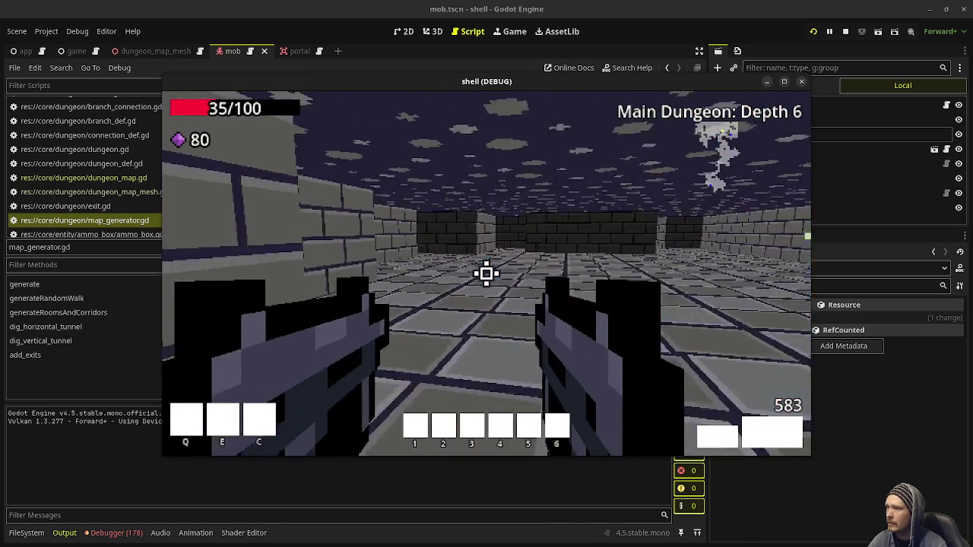
key("w")
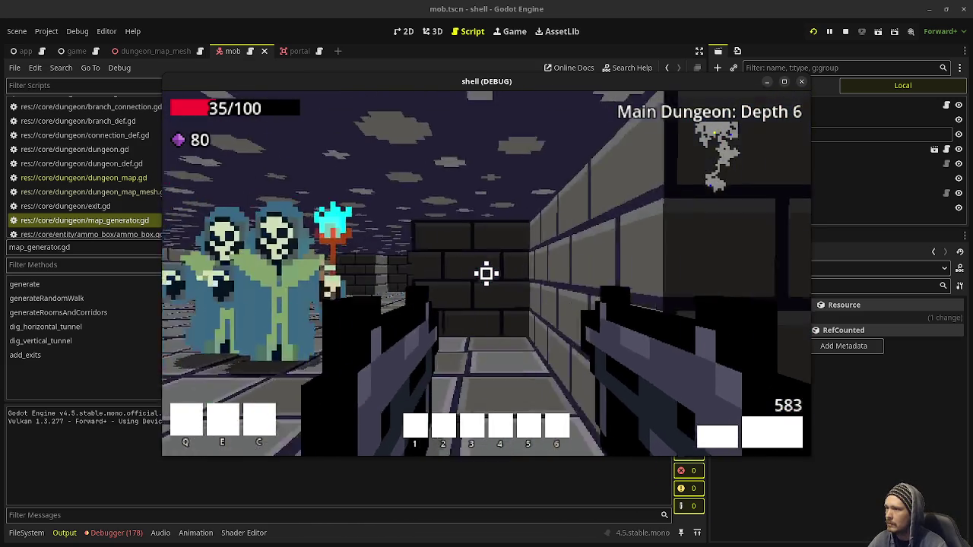
key("w")
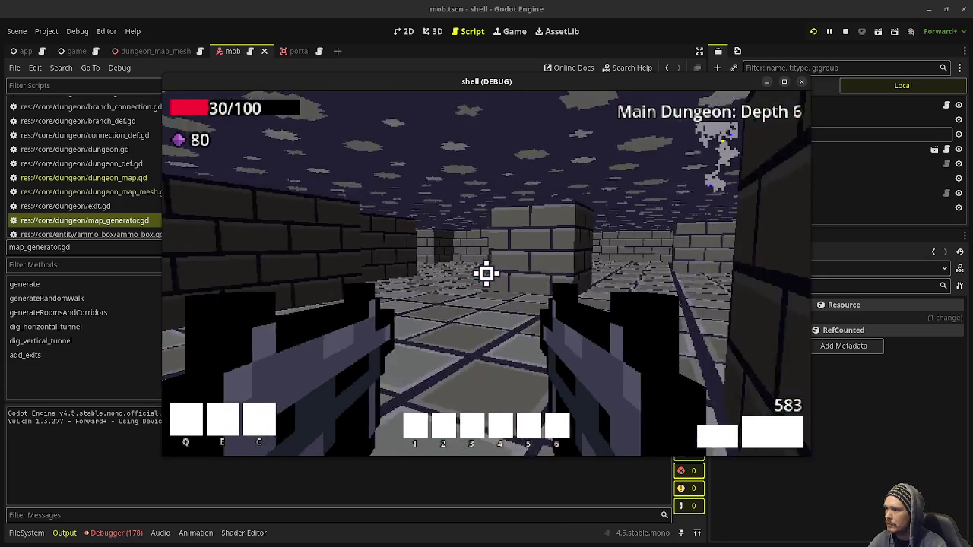
key("w")
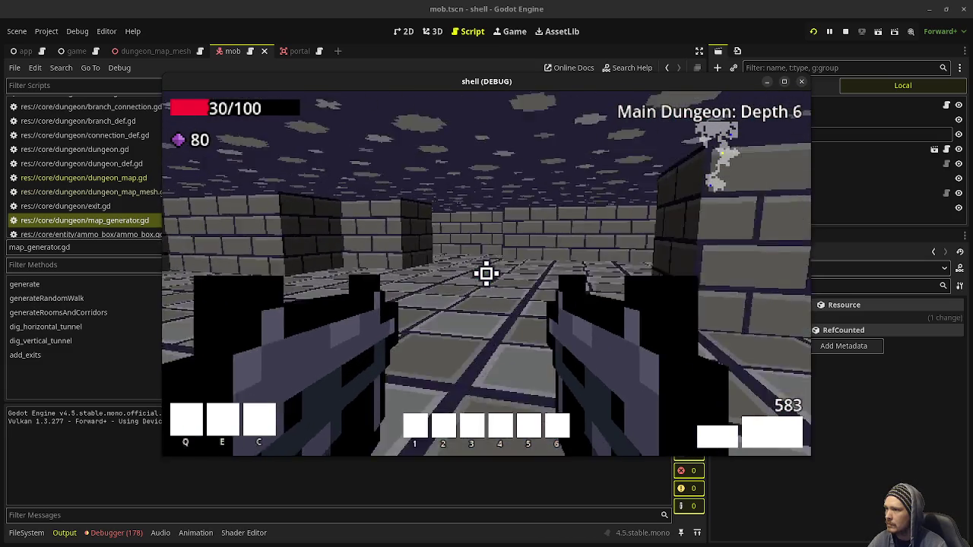
key("w")
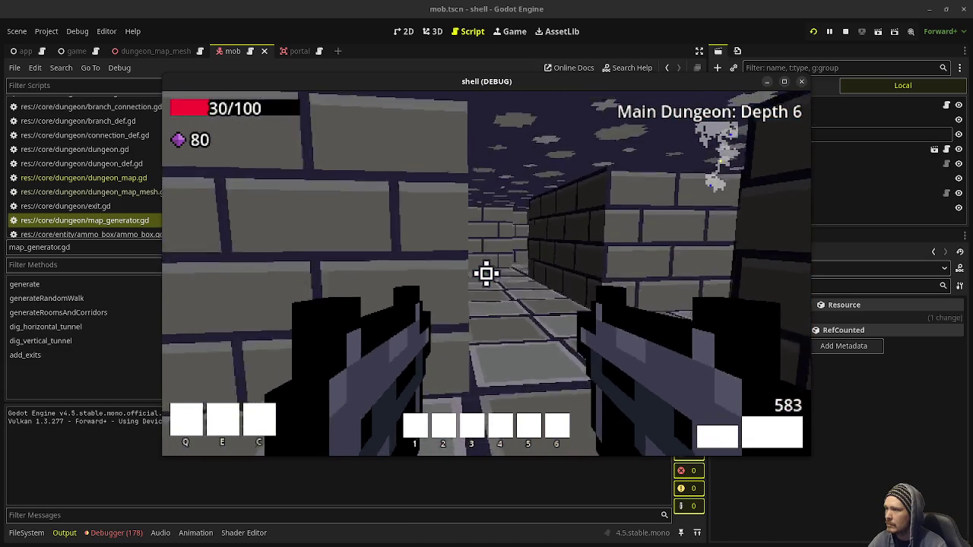
key("w")
key("w")
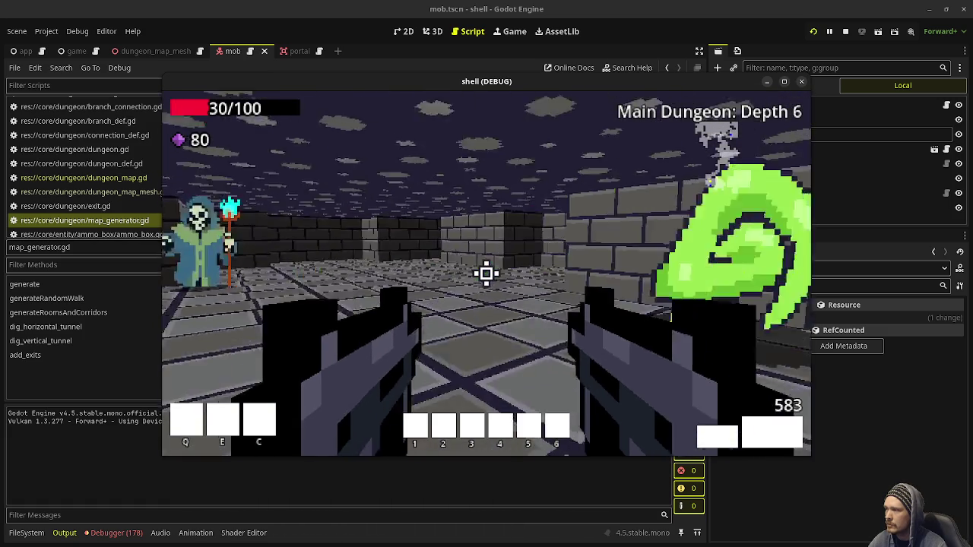
key("w")
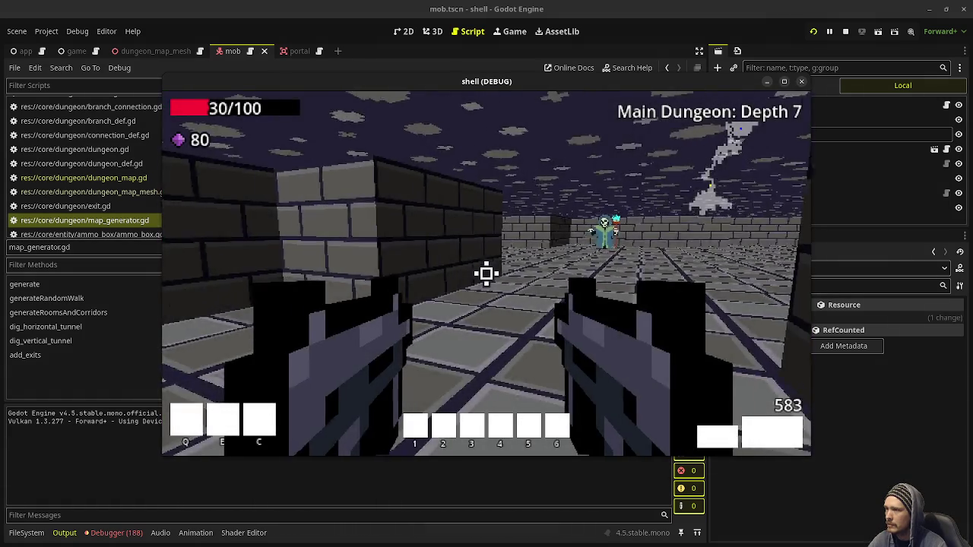
- Shoot the ghost mob in Depth 7's stone corridor, collect its gem, and cross the tiled room
key("w")
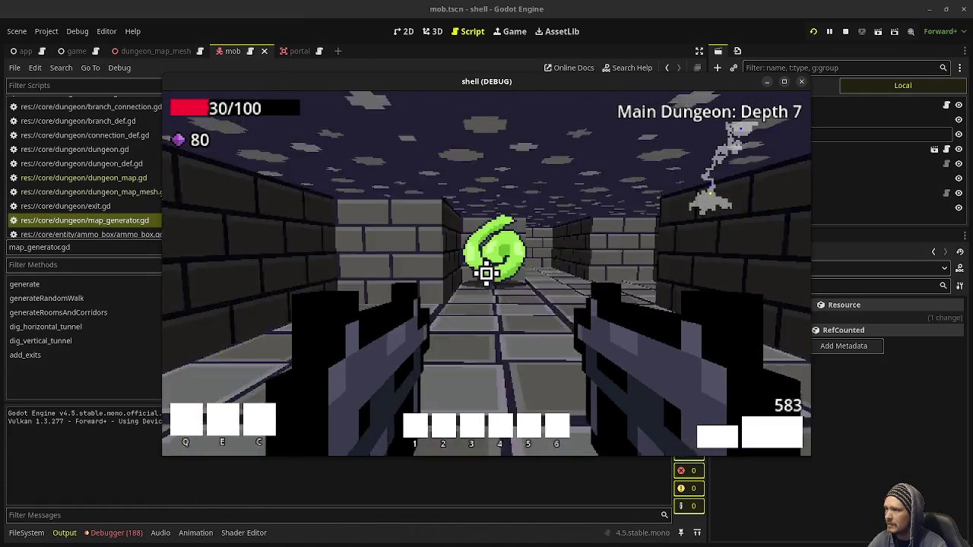
key("w")
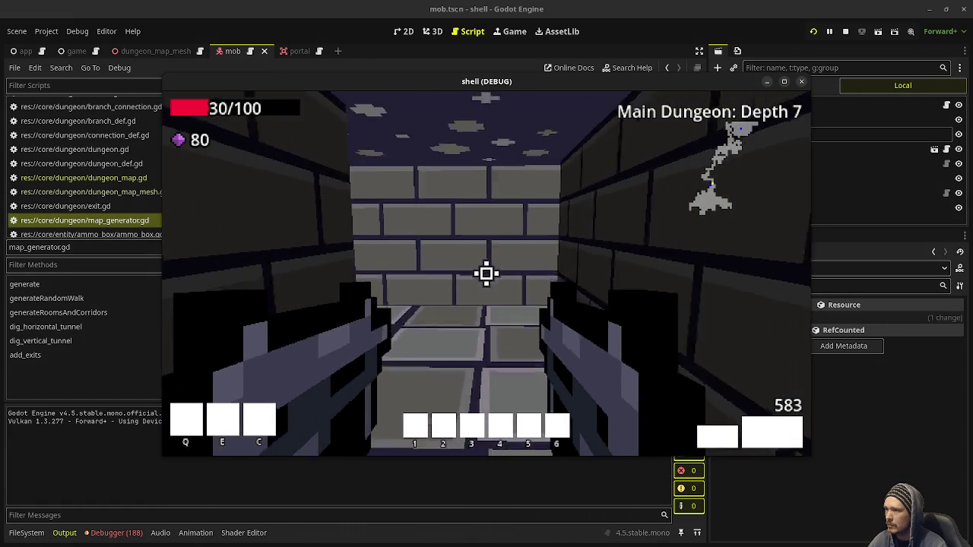
key("w")
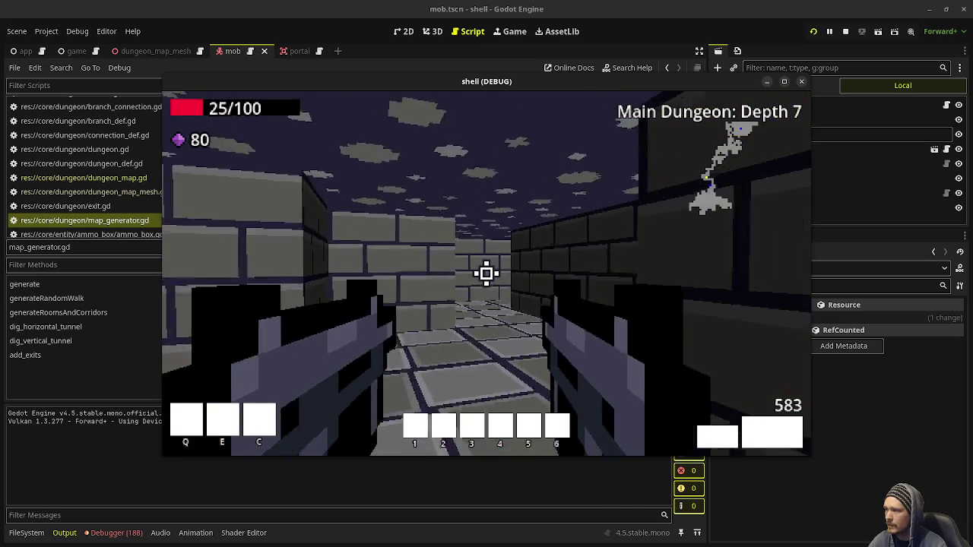
left_click(487, 274)
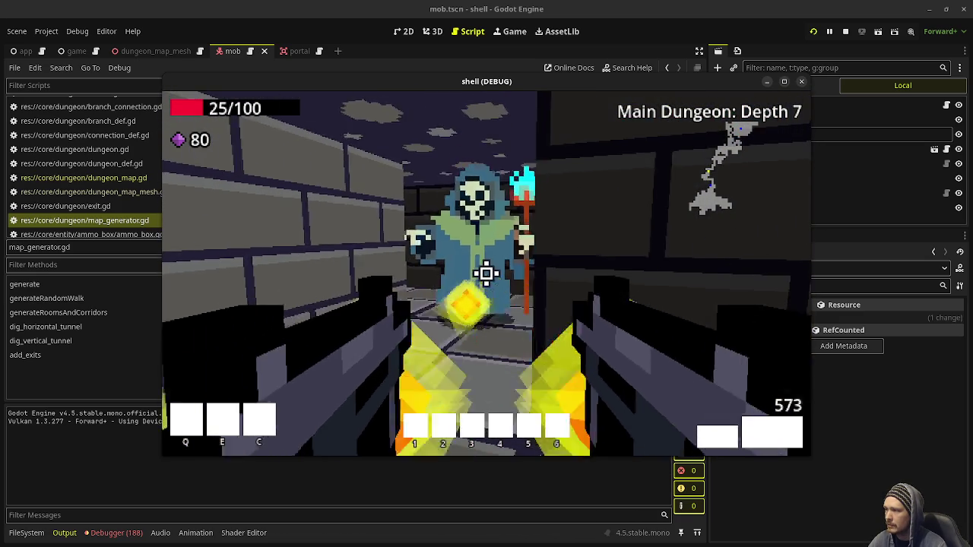
key("w")
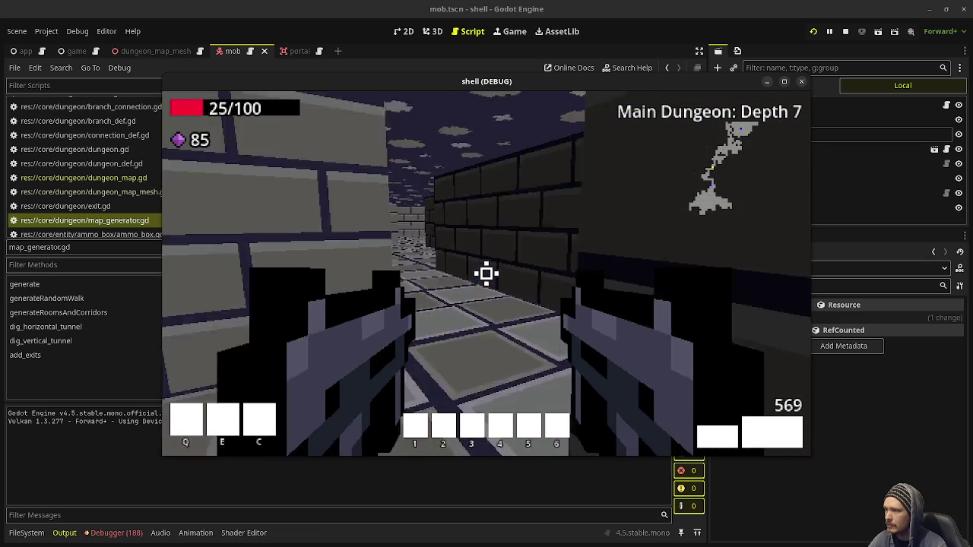
key("w")
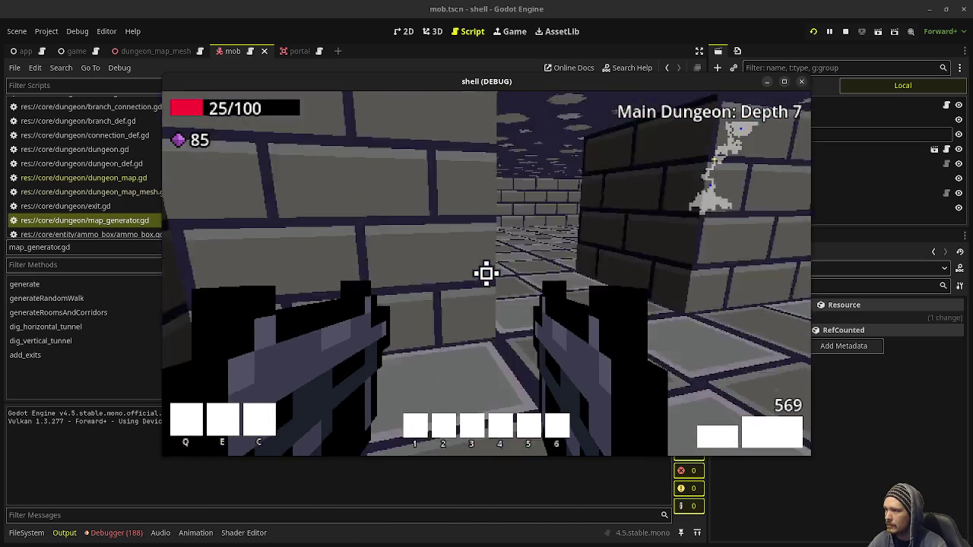
key("w")
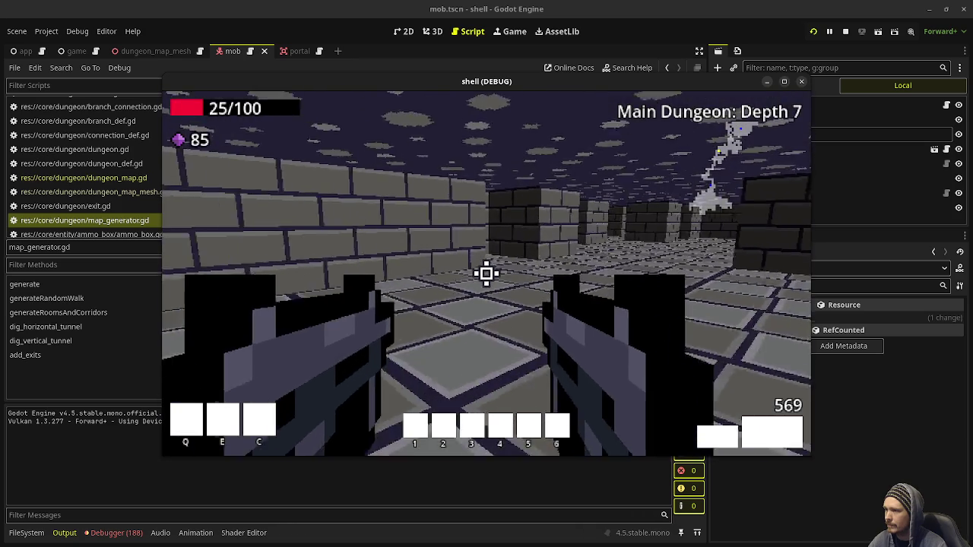
key("w")
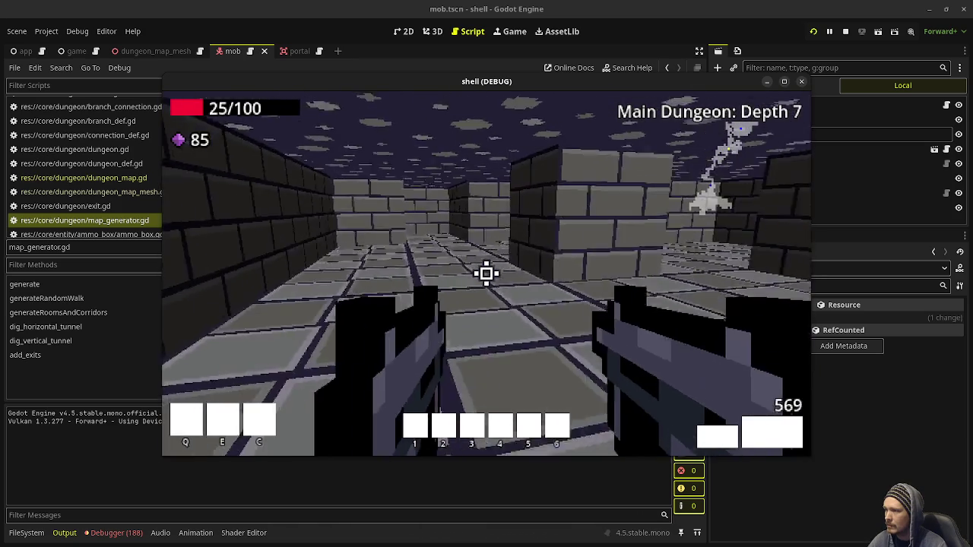
- Shoot the skeleton enemies at the end of the long tiled hallway
key("w")
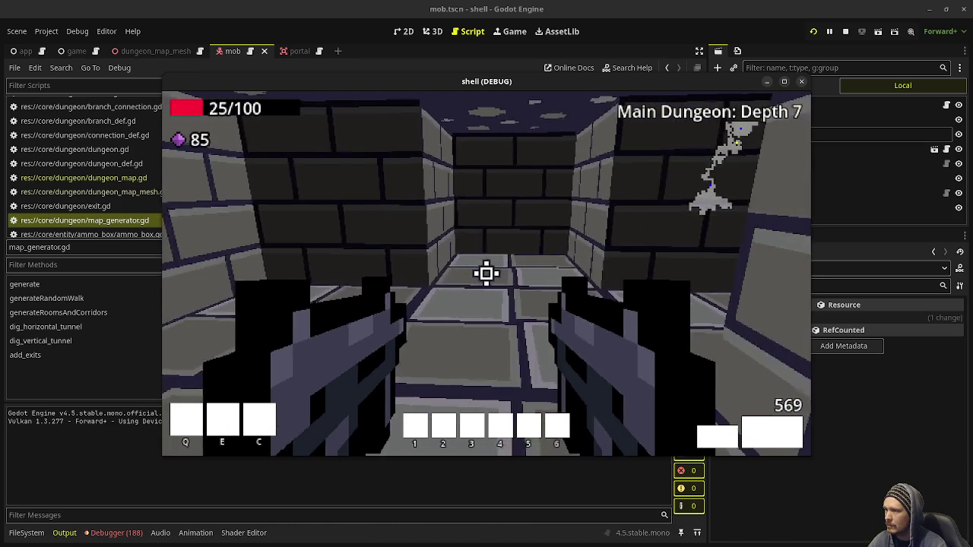
key("w")
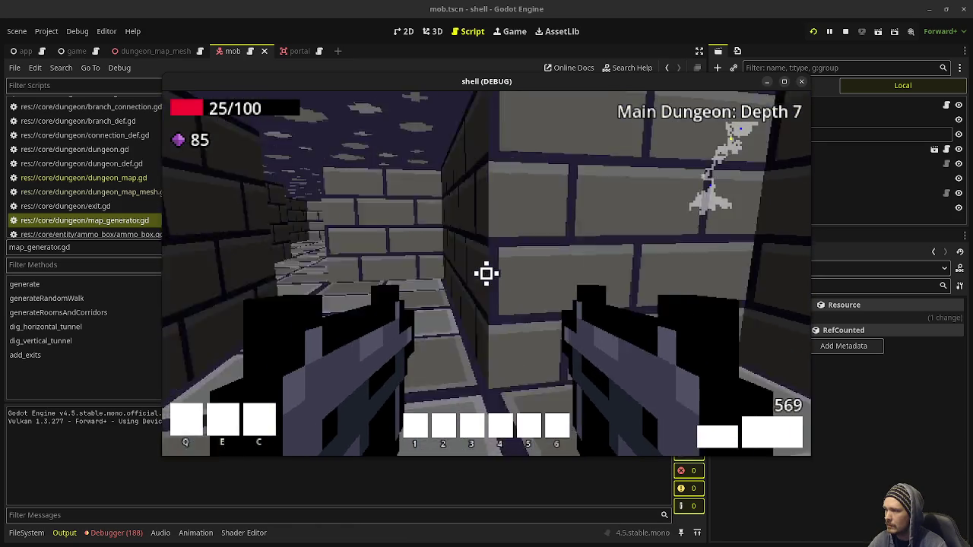
key("w")
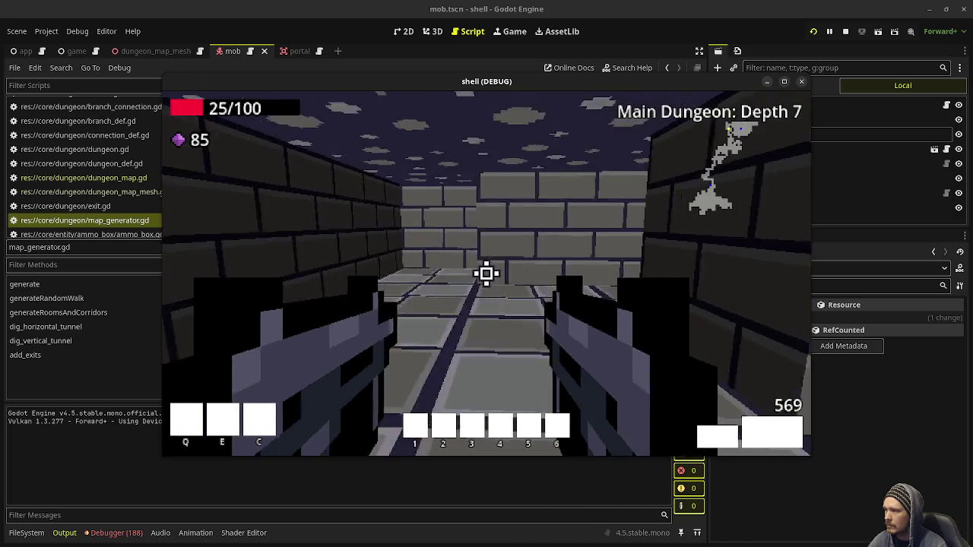
key("w")
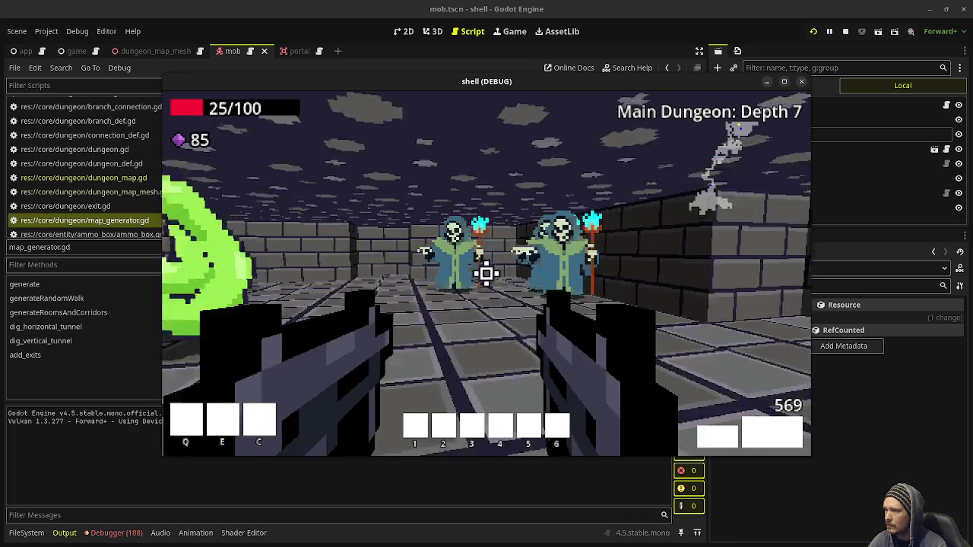
left_click(487, 273)
key("w")
left_click(487, 273)
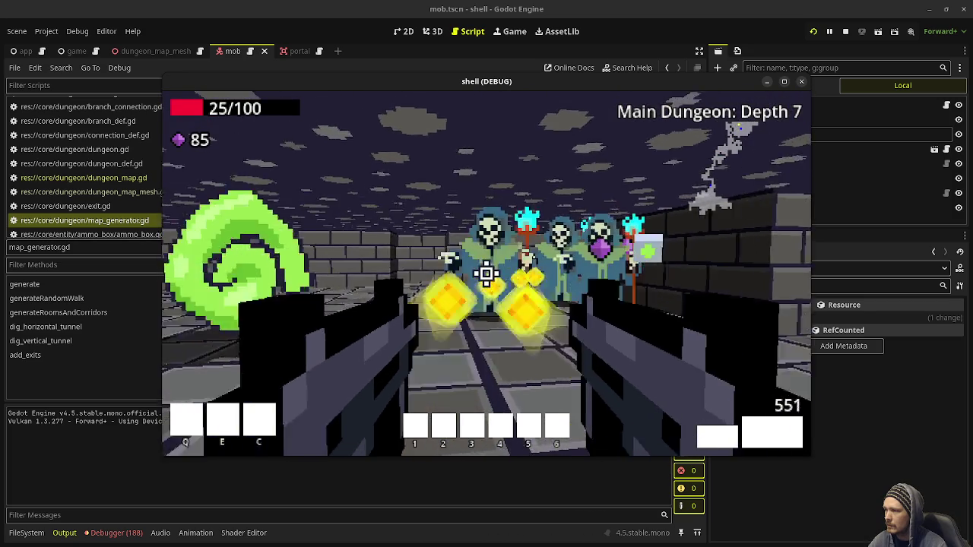
- Enter the green portal to Depth 8, go back up to Depth 7, then descend to Depth 8 again
key("w")
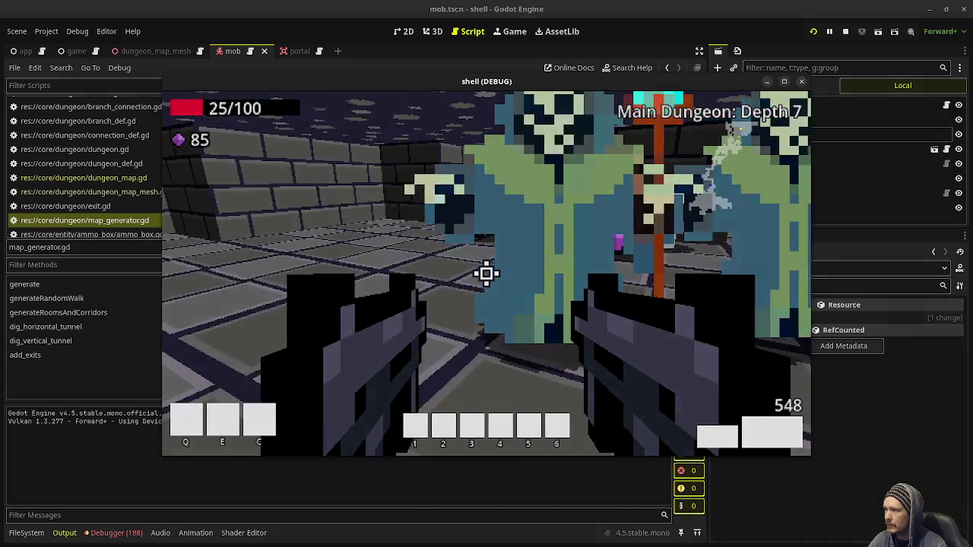
key("w")
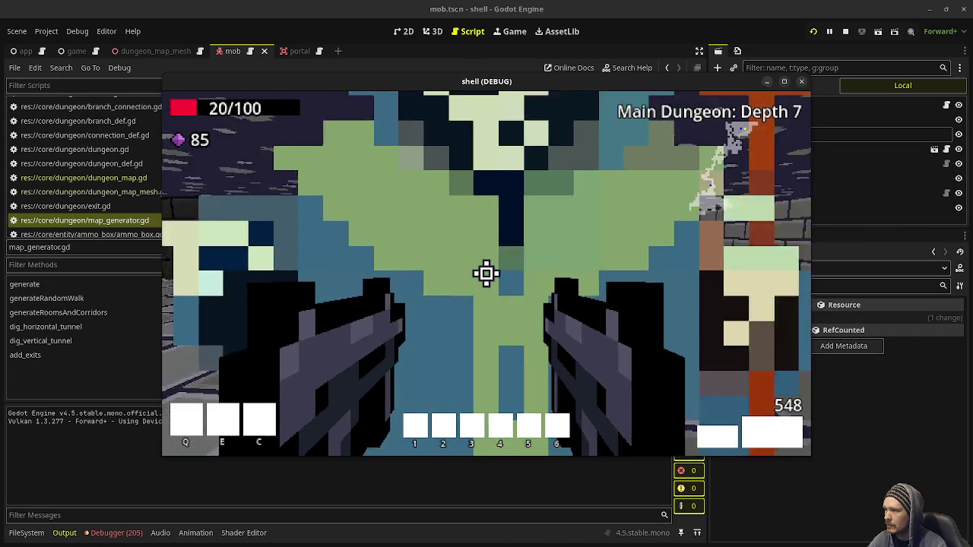
key("w")
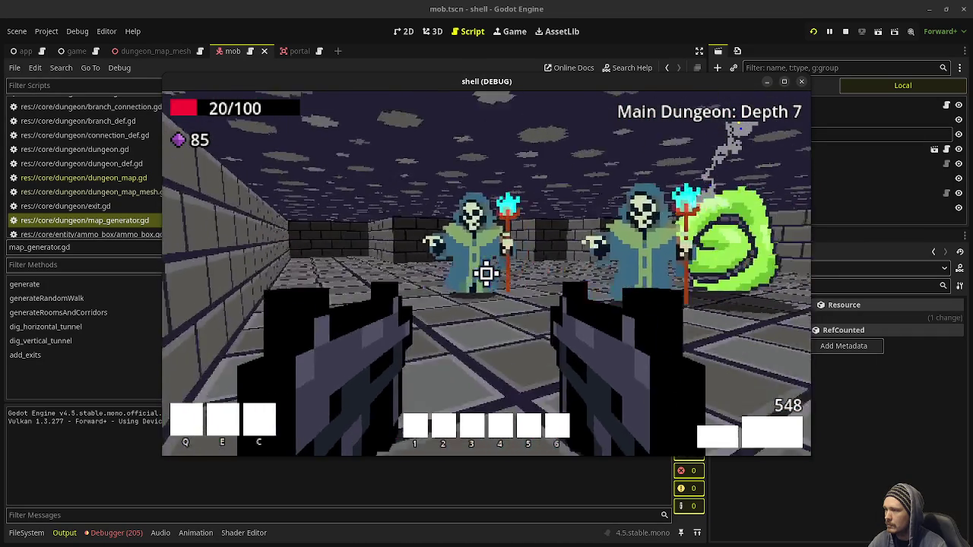
key("w")
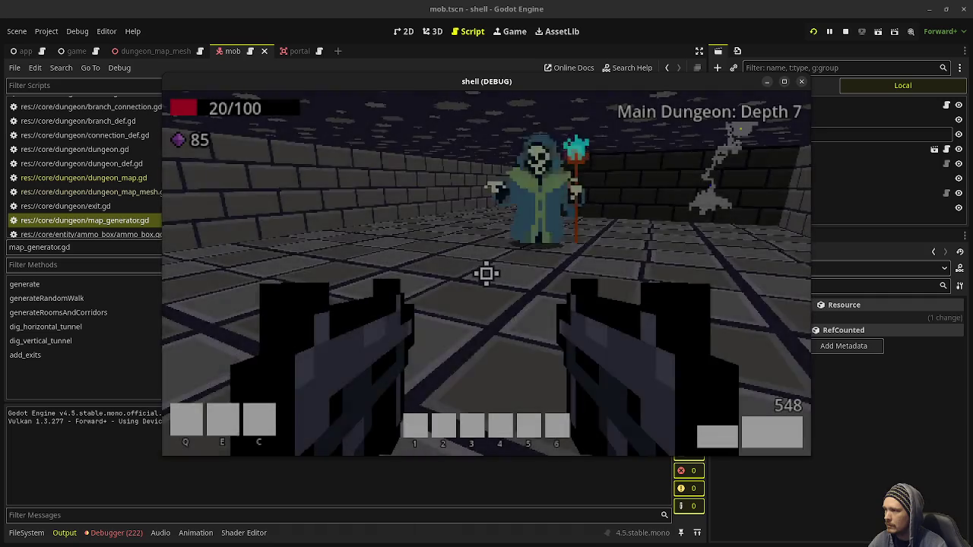
key("w")
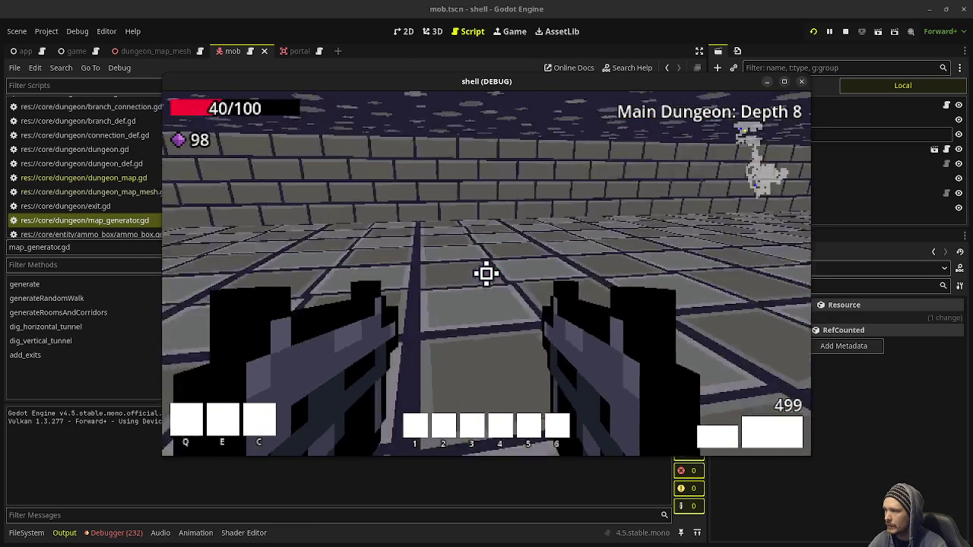
- Turn to face the approaching monster and advance into the Depth 8 room
key("w")
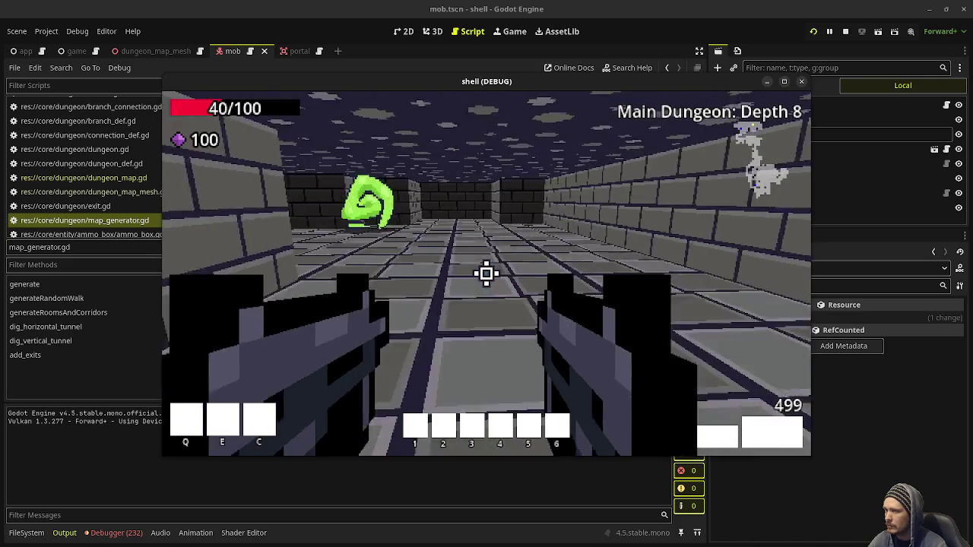
key("w")
key("w")
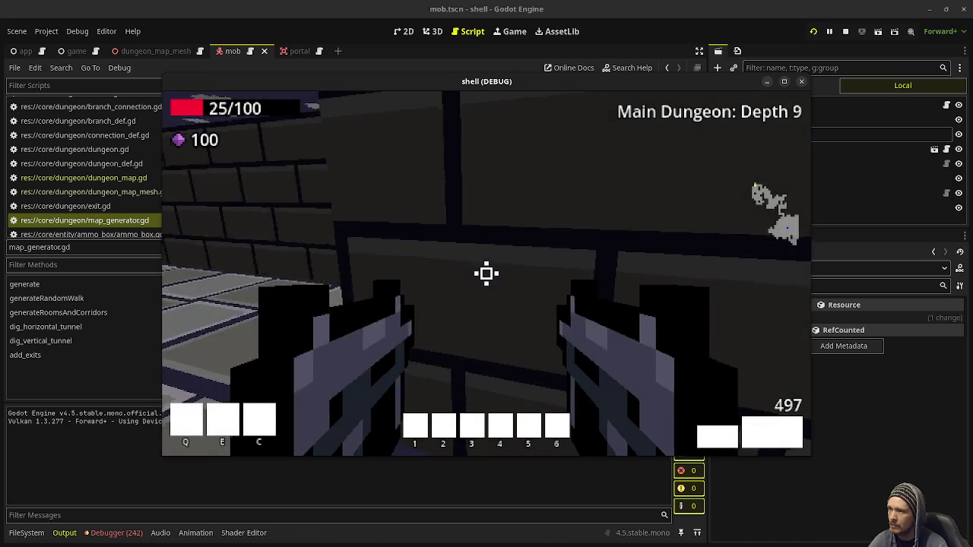
- Advance down the Depth 9 corridor, shoot the first skeleton, and pick up its gems
key("w")
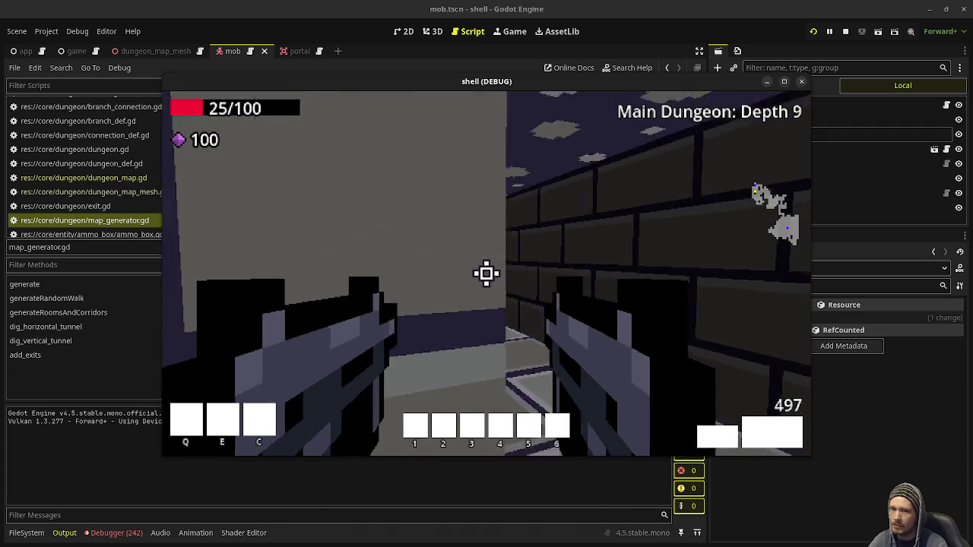
key("w")
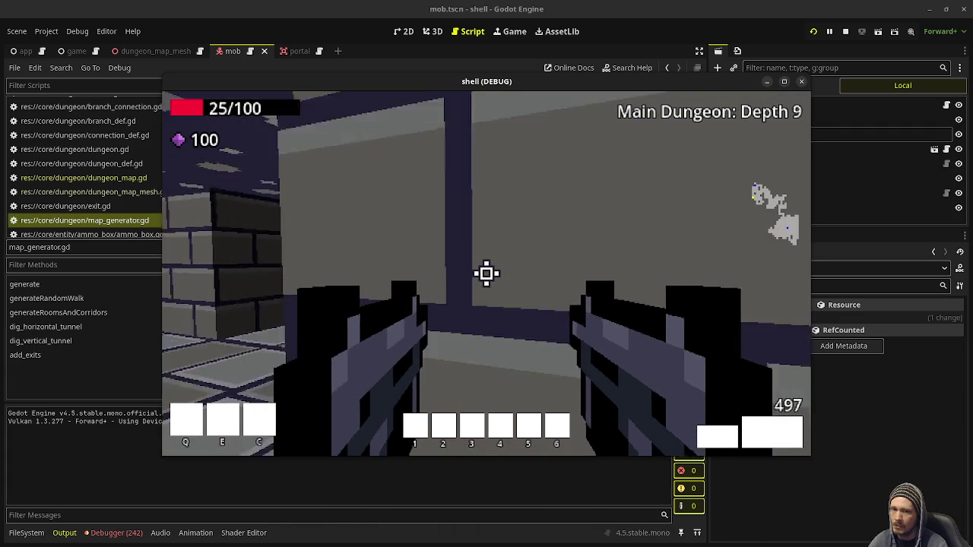
key("w")
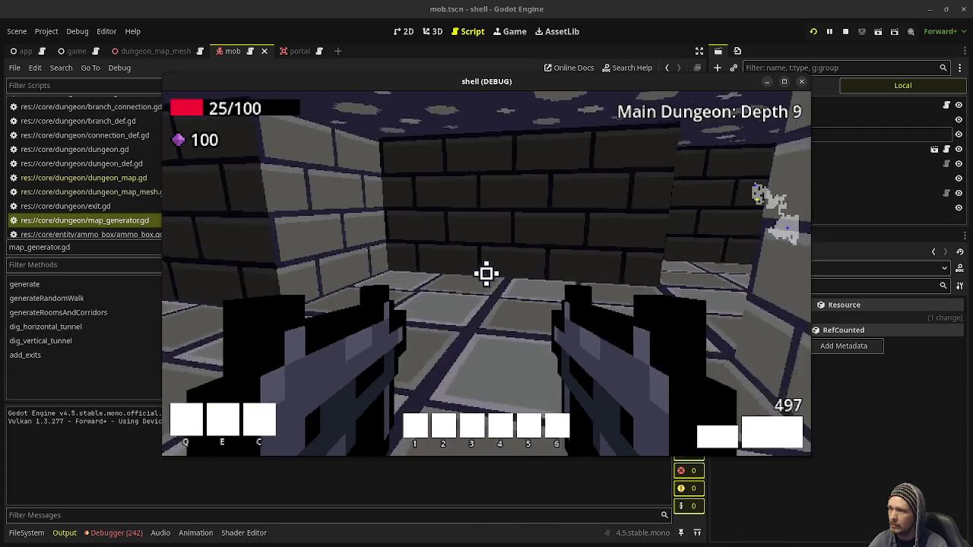
key("w")
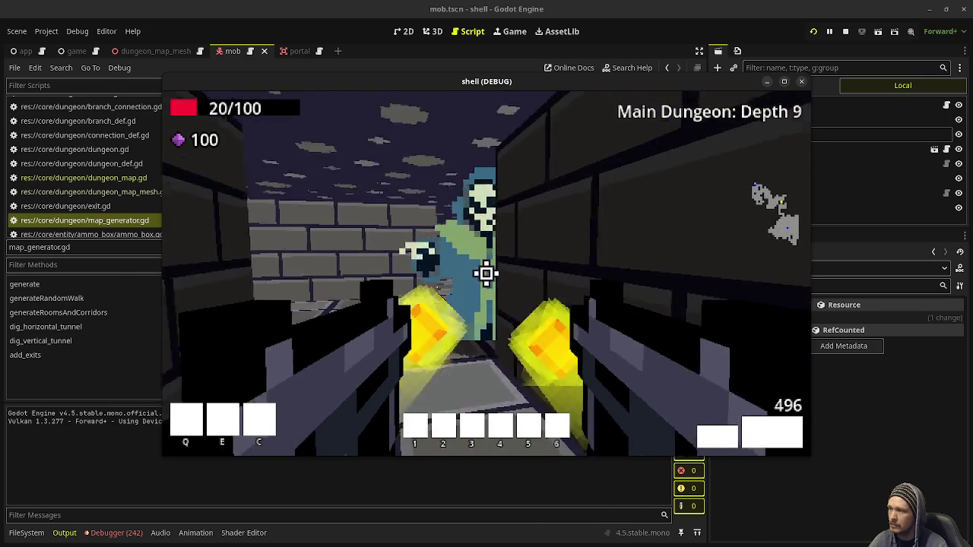
left_click(487, 273)
left_click(487, 274)
key("w")
key("w")
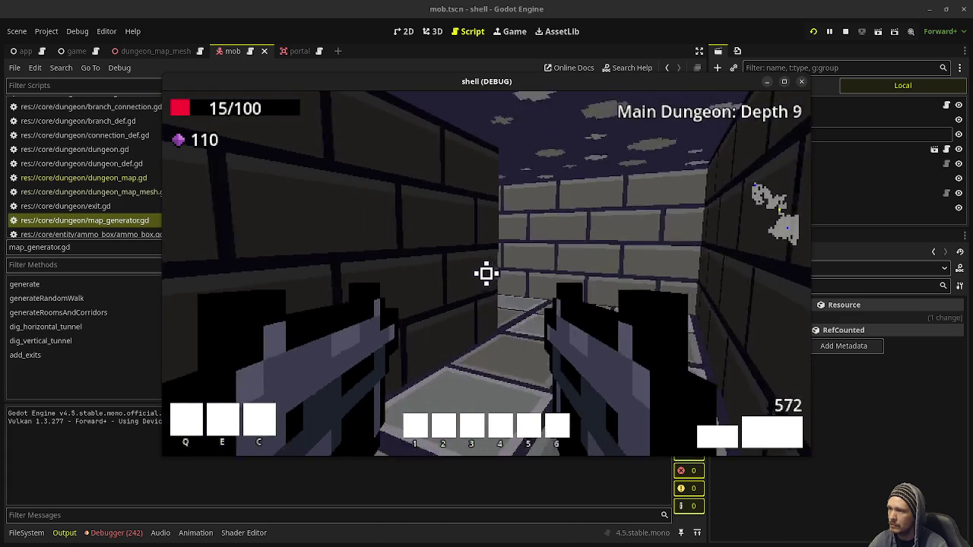
key("w")
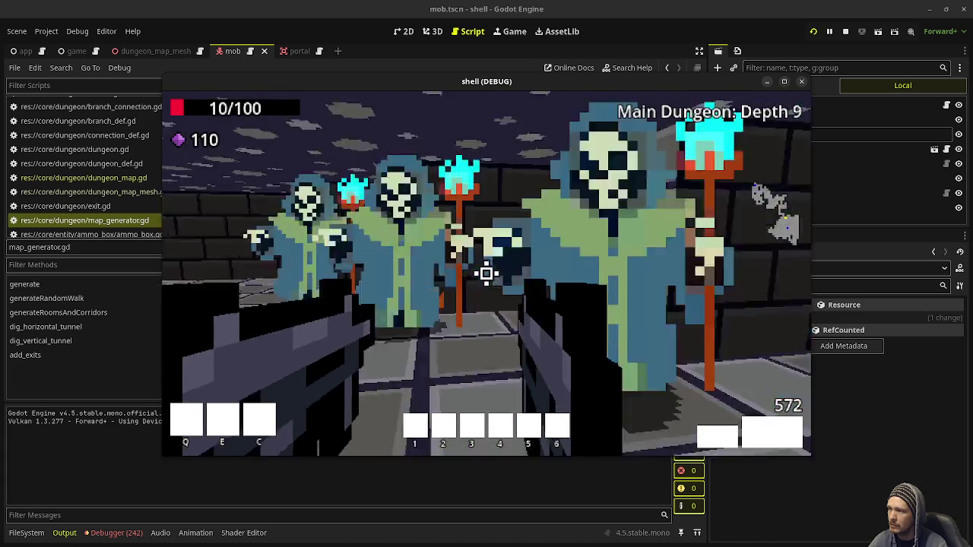
- Shoot down the skeleton group and collect their gems and ammo
left_click(487, 273)
left_click(486, 274)
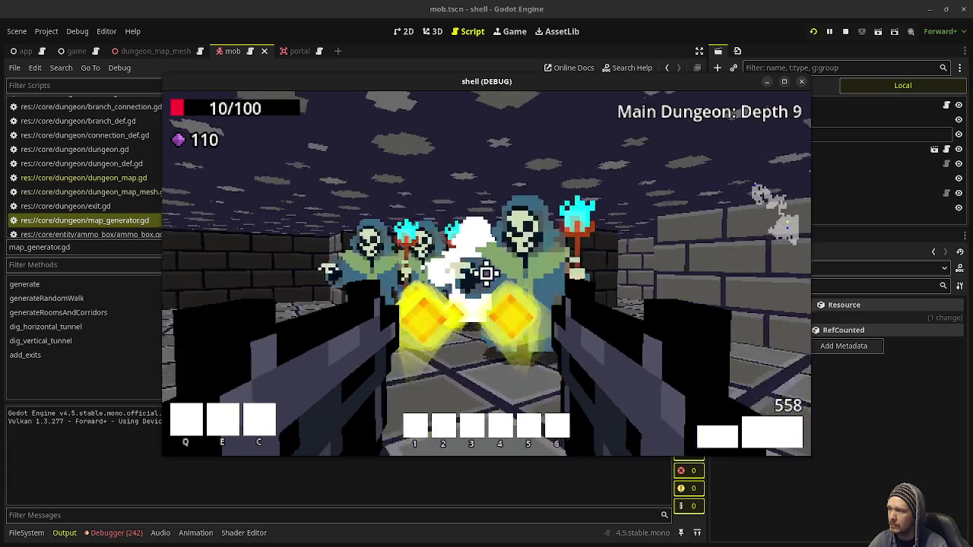
left_click(487, 273)
key("w")
- Collect the remaining gems and ammo, enter the portal, and walk down the corridor to the door
key("w")
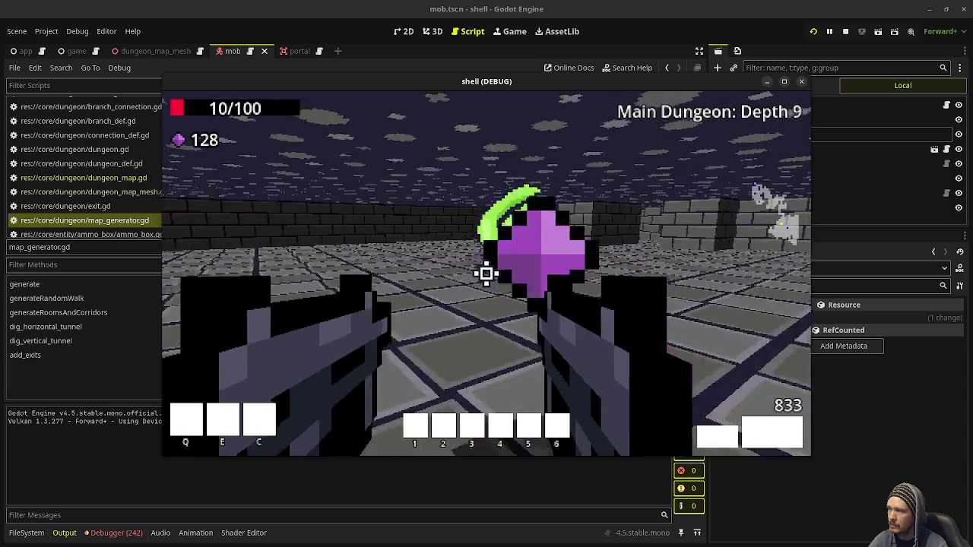
left_click(487, 274)
left_click(486, 274)
key("w")
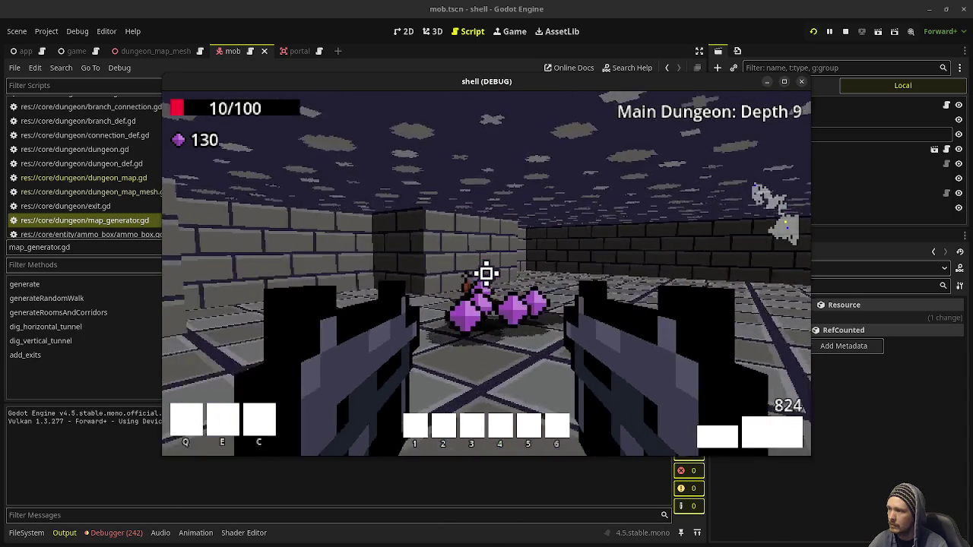
key("w")
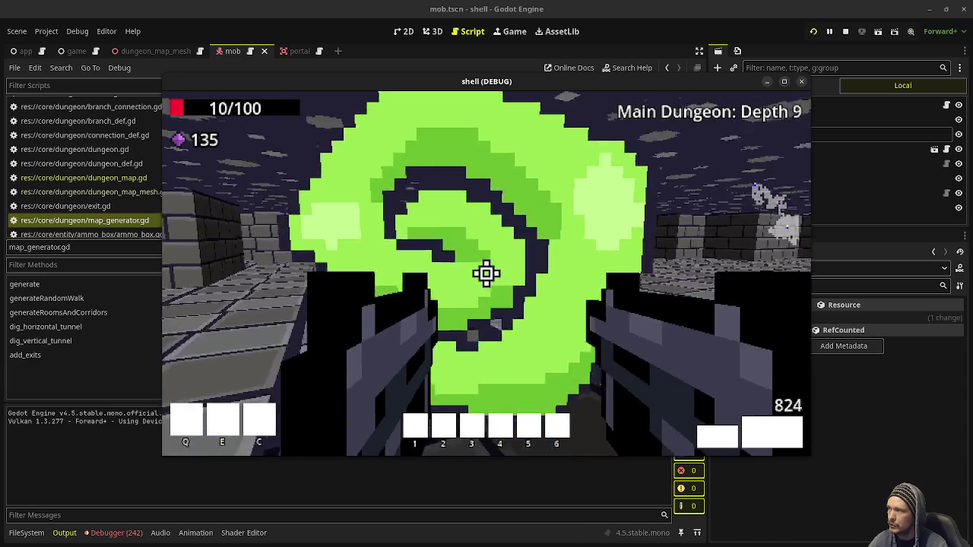
key("w")
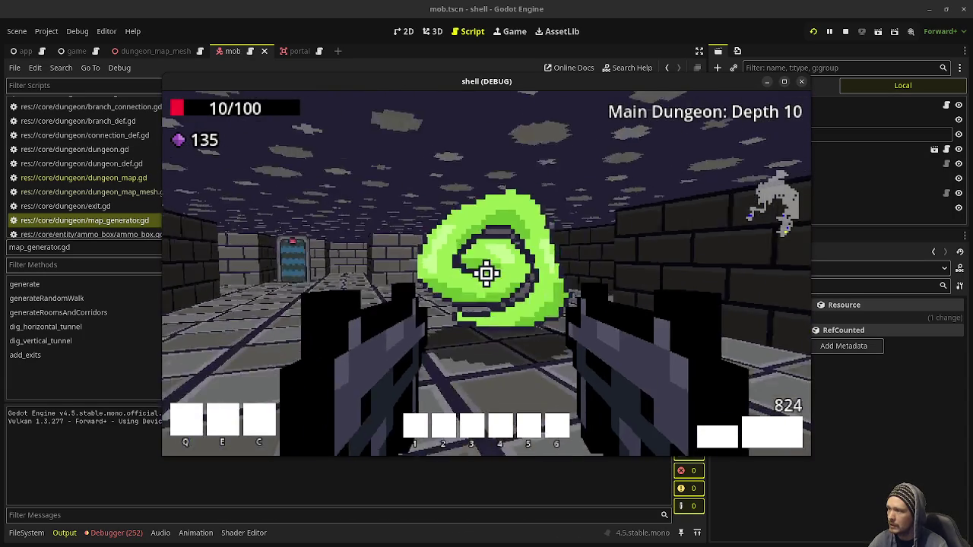
key("w")
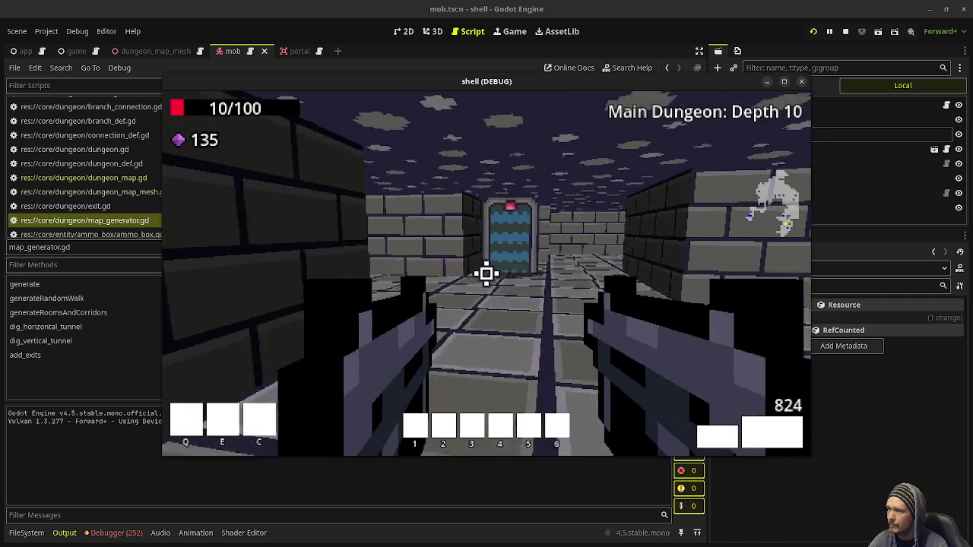
key("w")
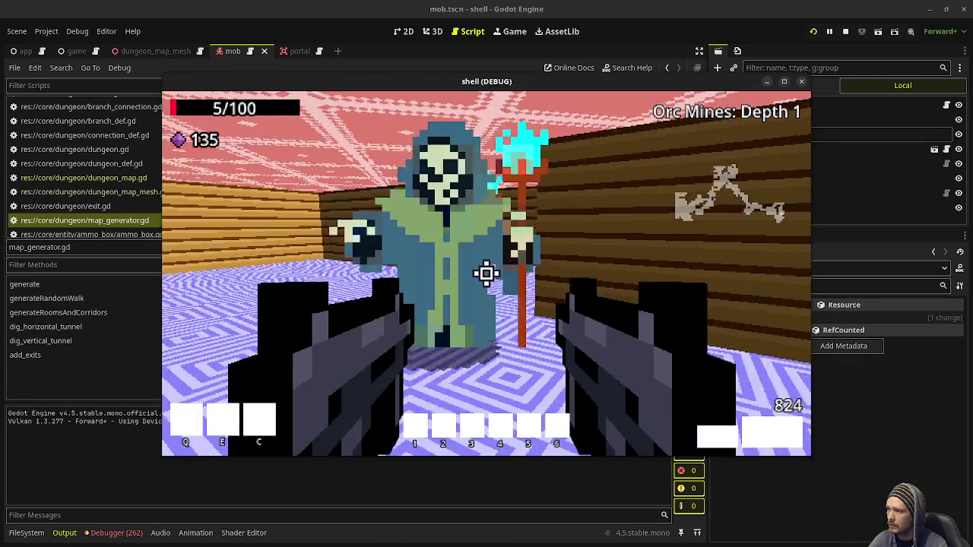
- Kill the Orc Mines enemy, pick up its gems and health, and return to Main Dungeon Depth 10
left_click(487, 274)
left_click(486, 274)
key("w")
key("w")
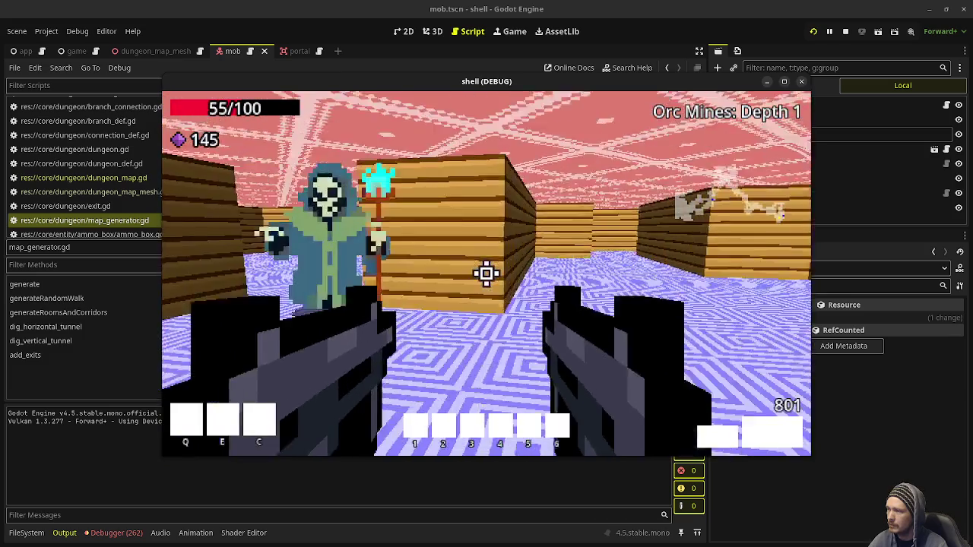
left_click(487, 273)
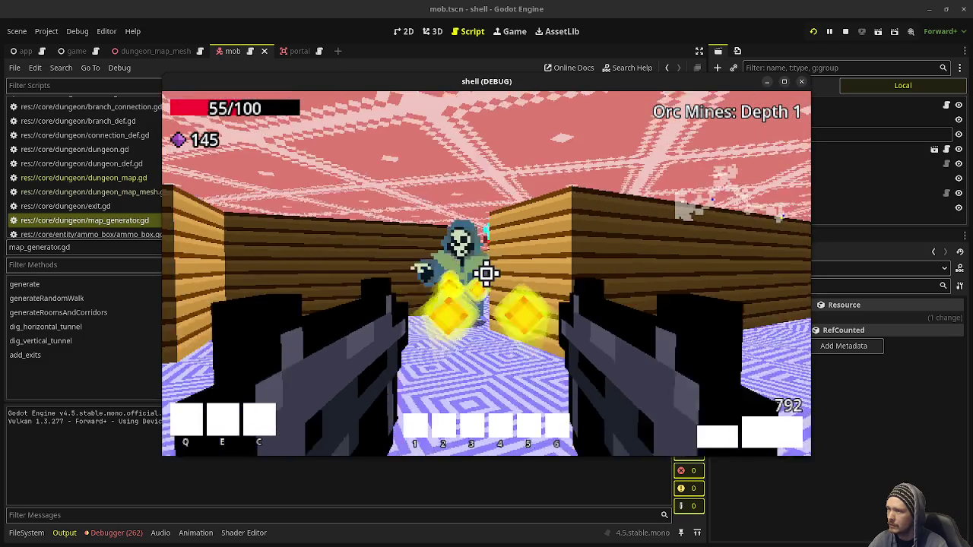
key("w")
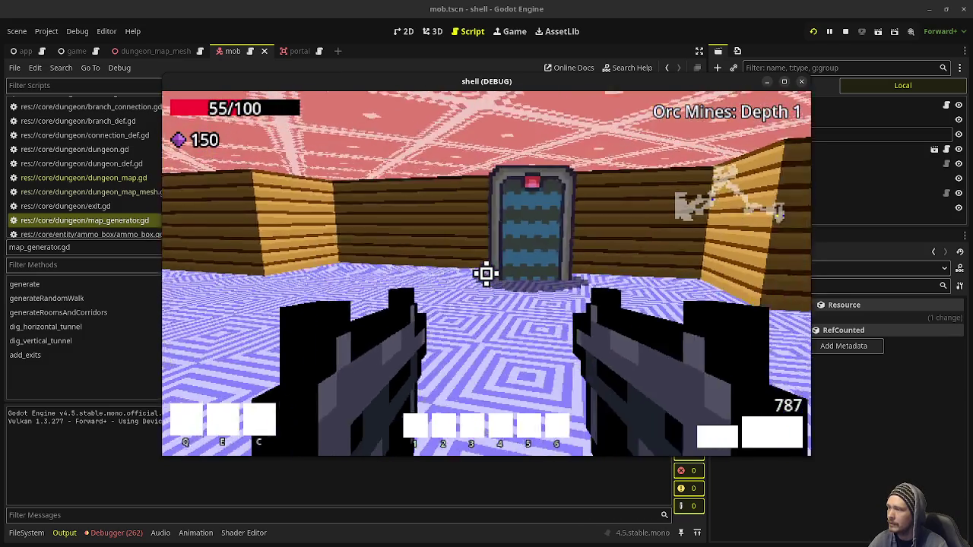
key("w")
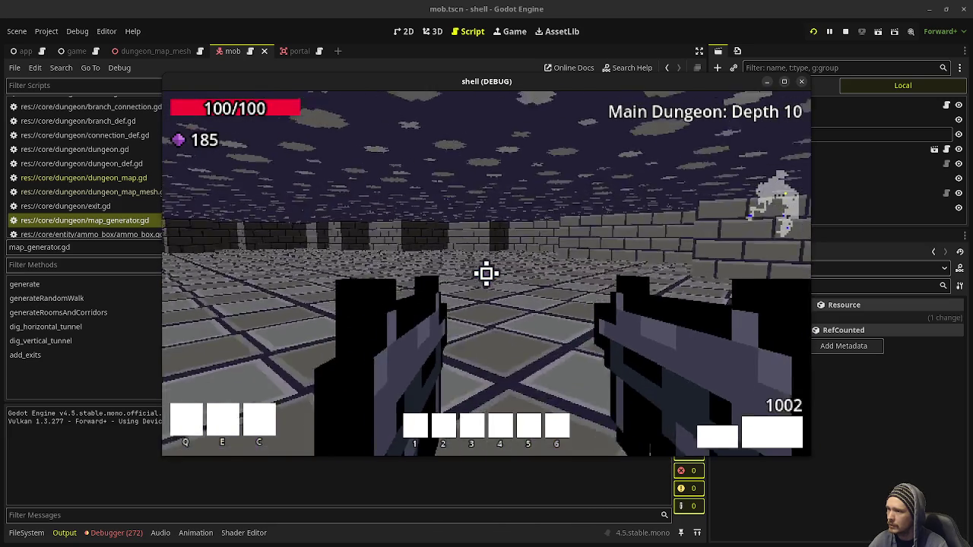
- Fire at enemies in the Depth 10 room and walk into the green portal to The Lair
key("w")
key("w")
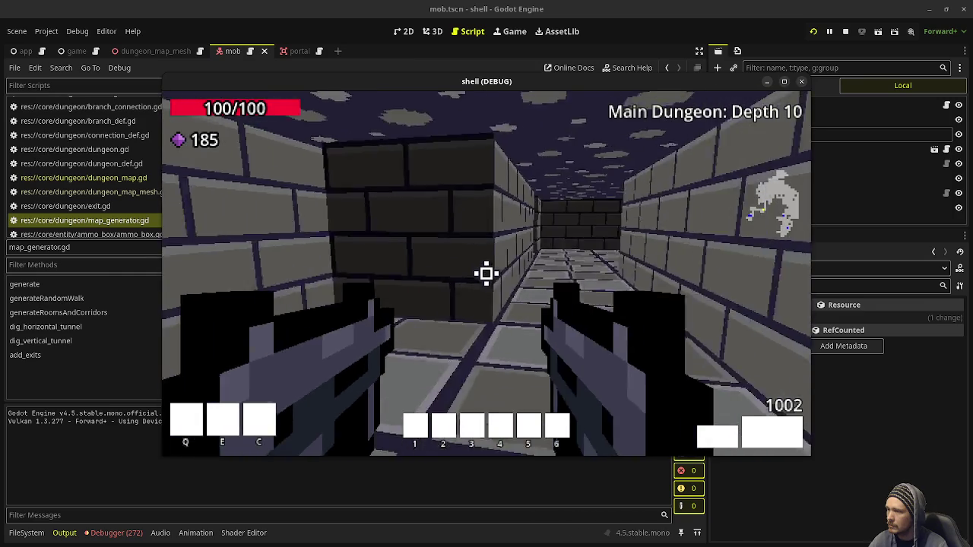
left_click(487, 274)
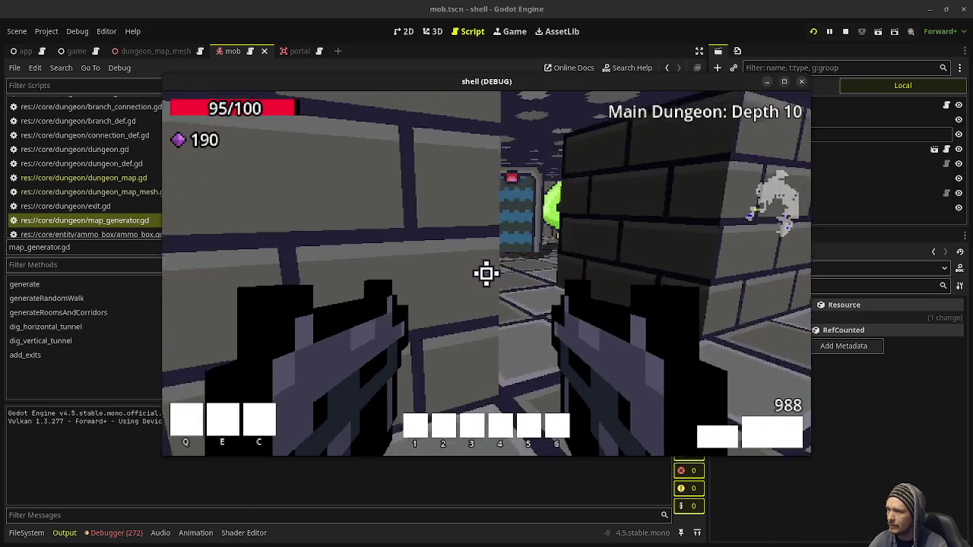
key("w")
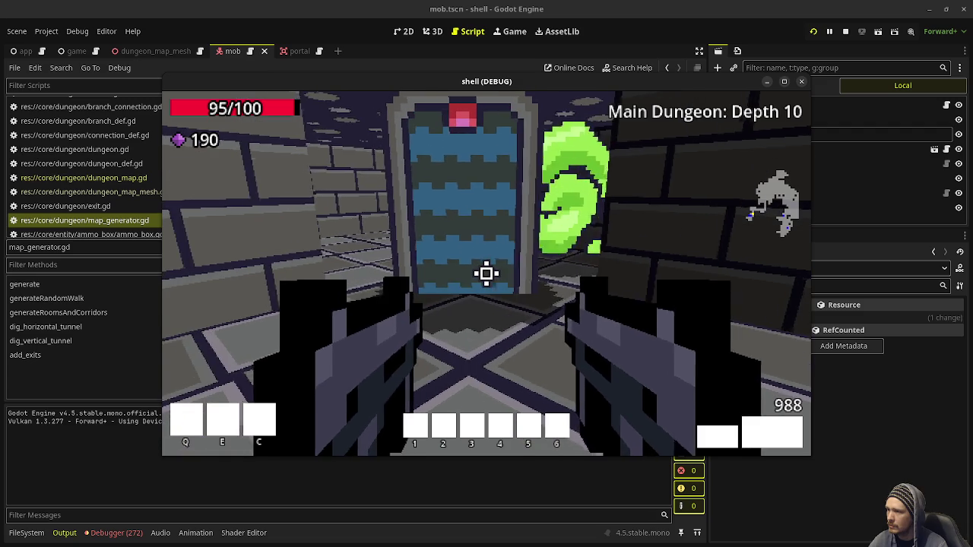
key("w")
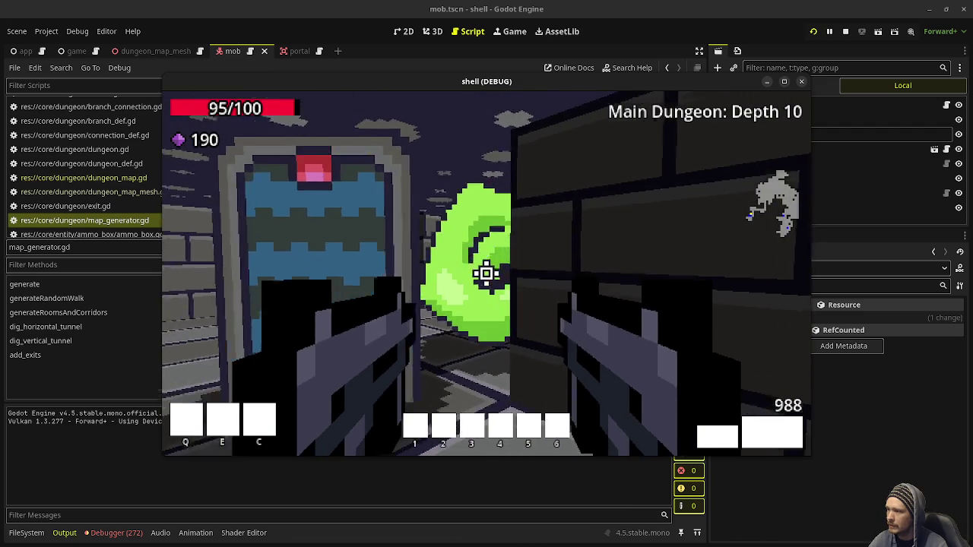
key("w")
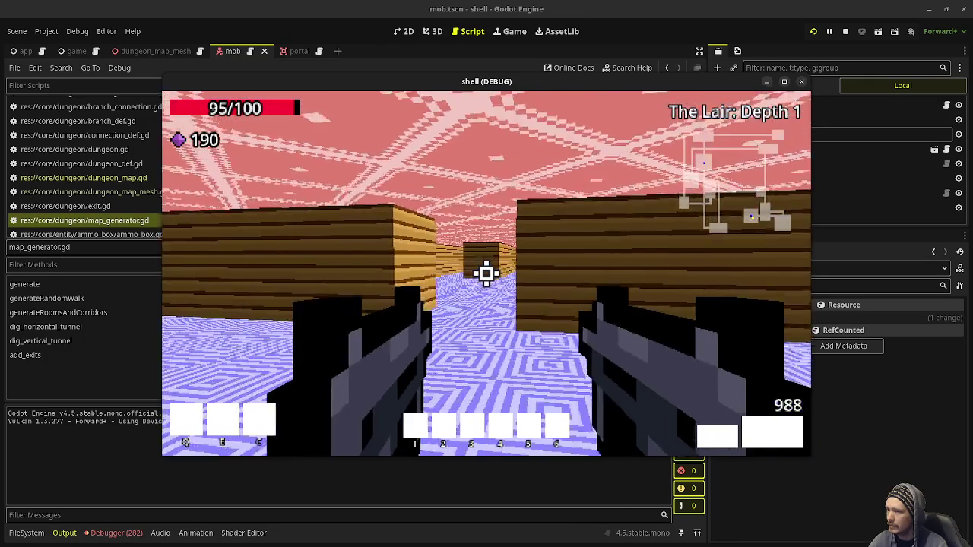
- Explore The Lair's wooden corridor and torch room collecting gems, then stop the running project
key("w")
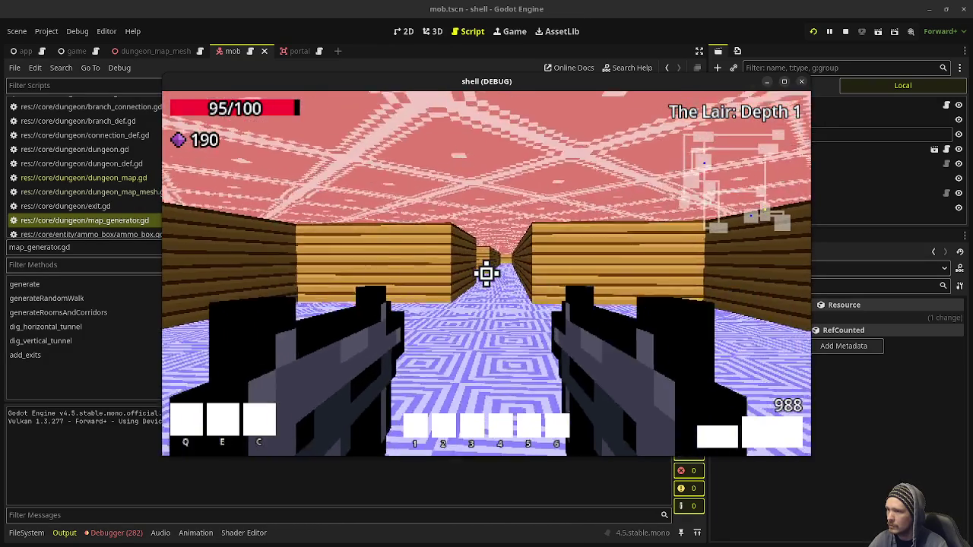
key("w")
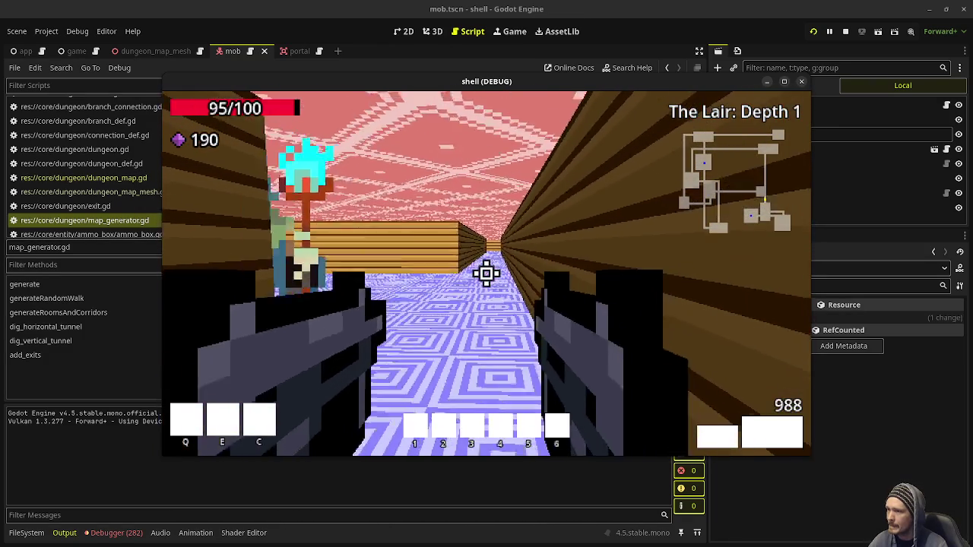
key("w")
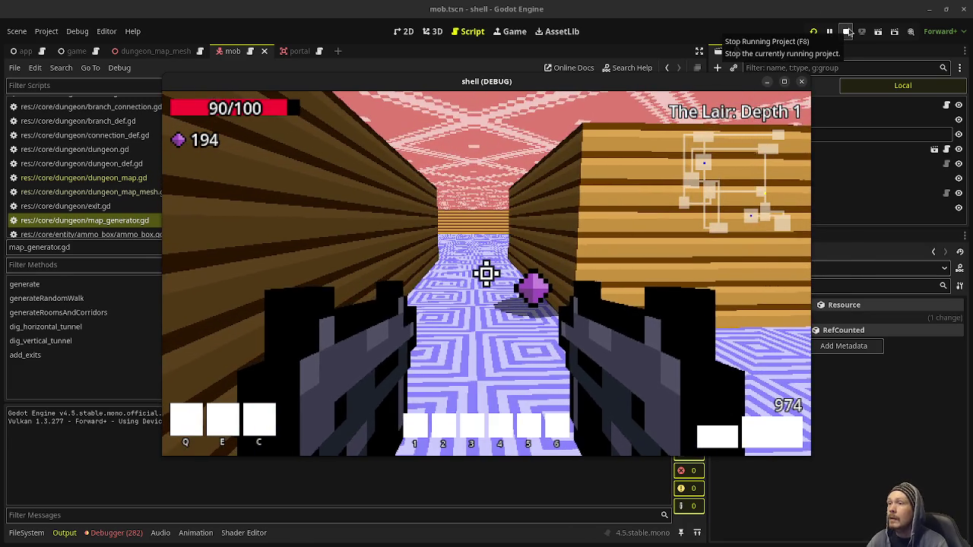
left_click(846, 31)
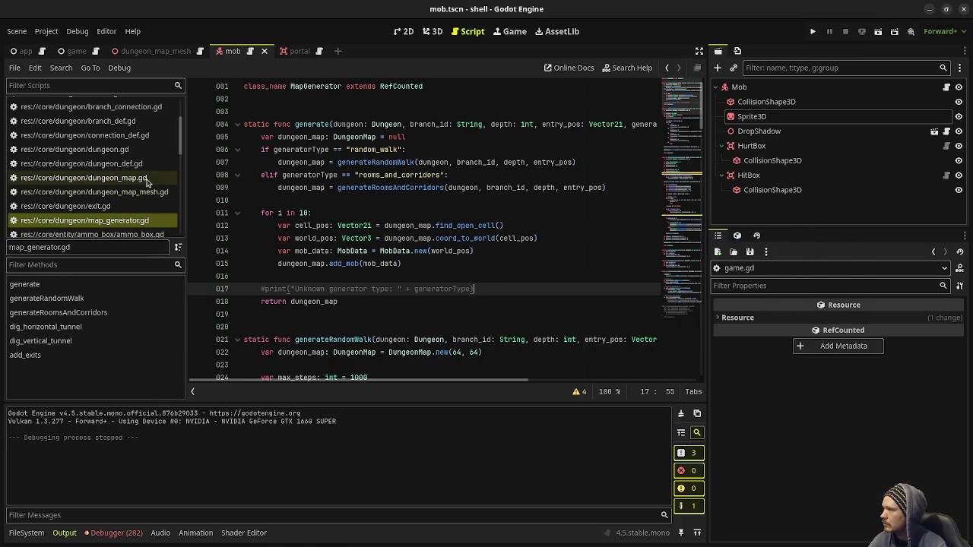
- Open game.gd and put the caret on the portal queue_free line in traverse_exit
scroll(114, 175, "up", 3)
left_click(83, 133)
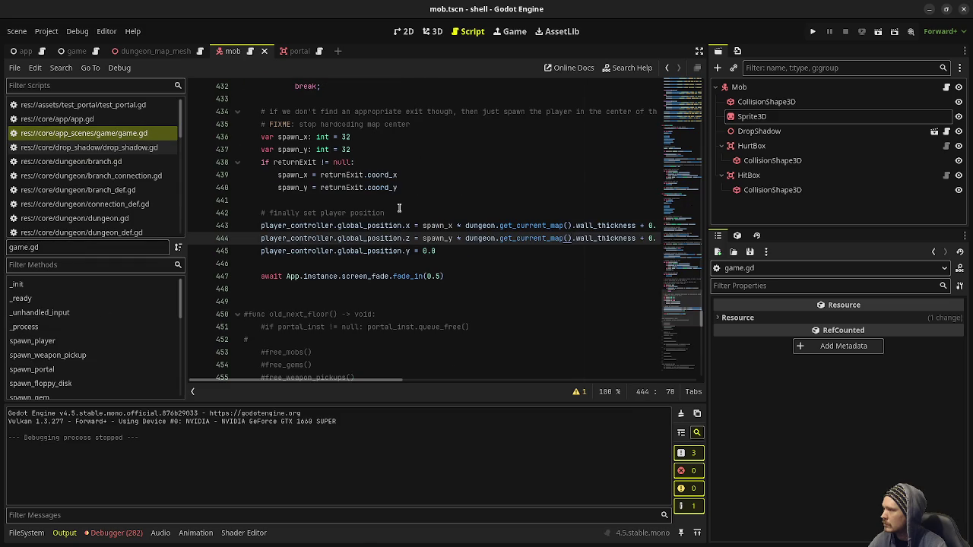
scroll(398, 207, "up", 20)
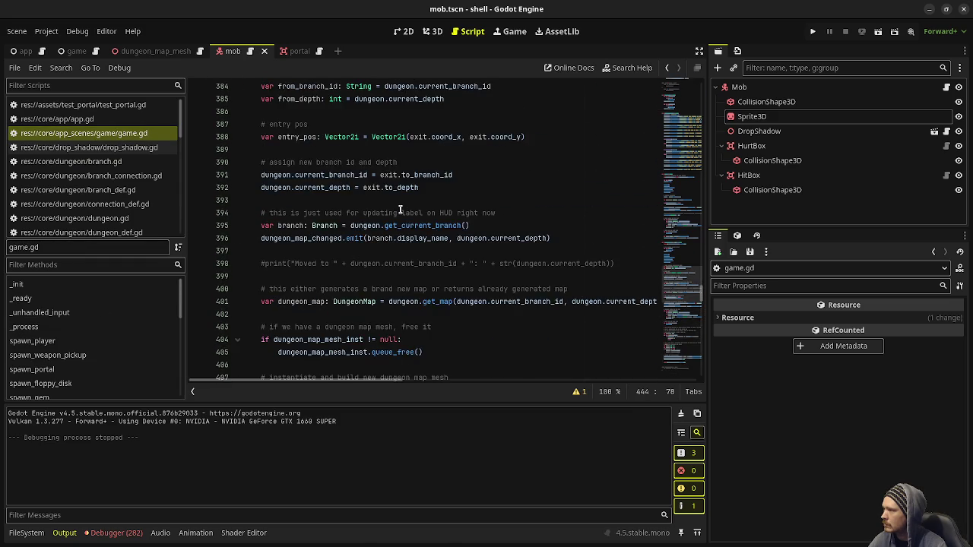
scroll(398, 210, "down", 7)
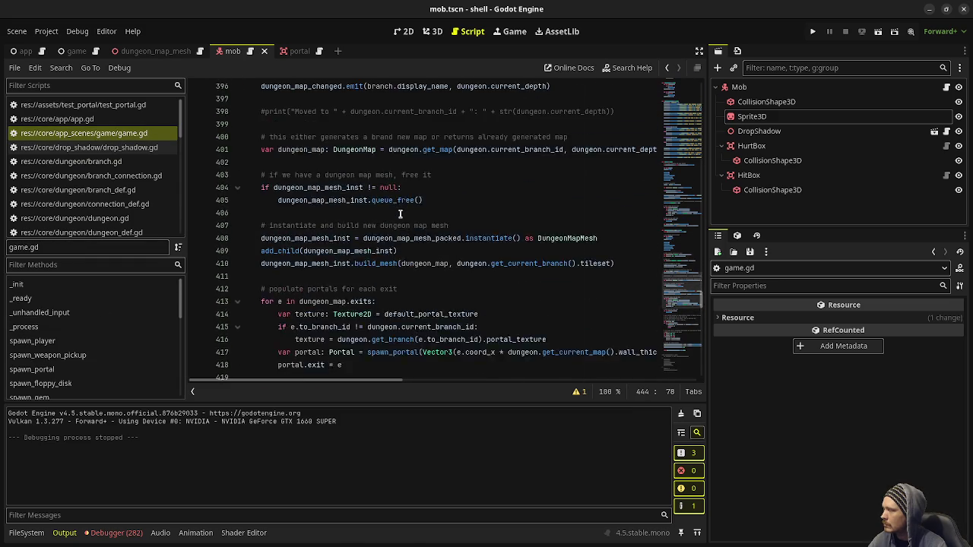
scroll(400, 213, "up", 6)
scroll(400, 215, "up", 4)
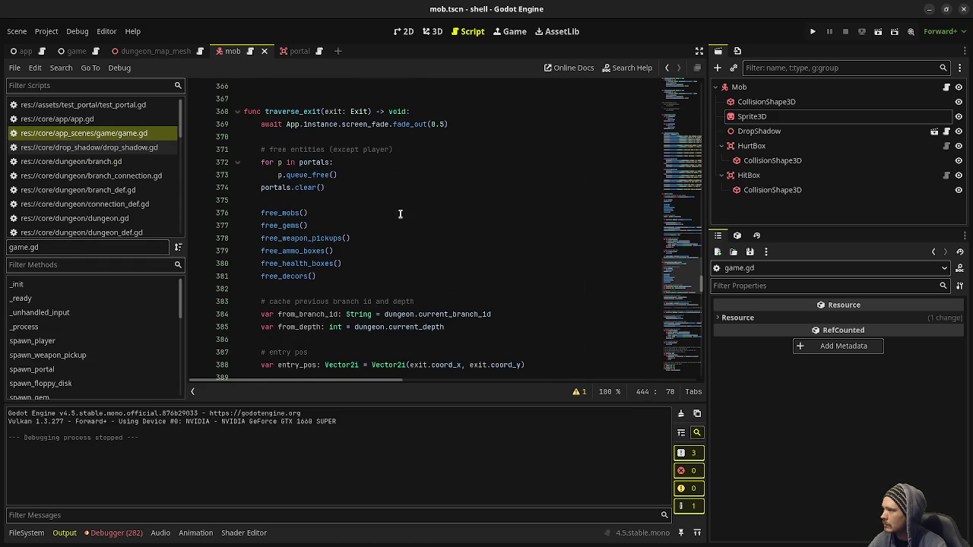
left_click(290, 213)
left_click(349, 175)
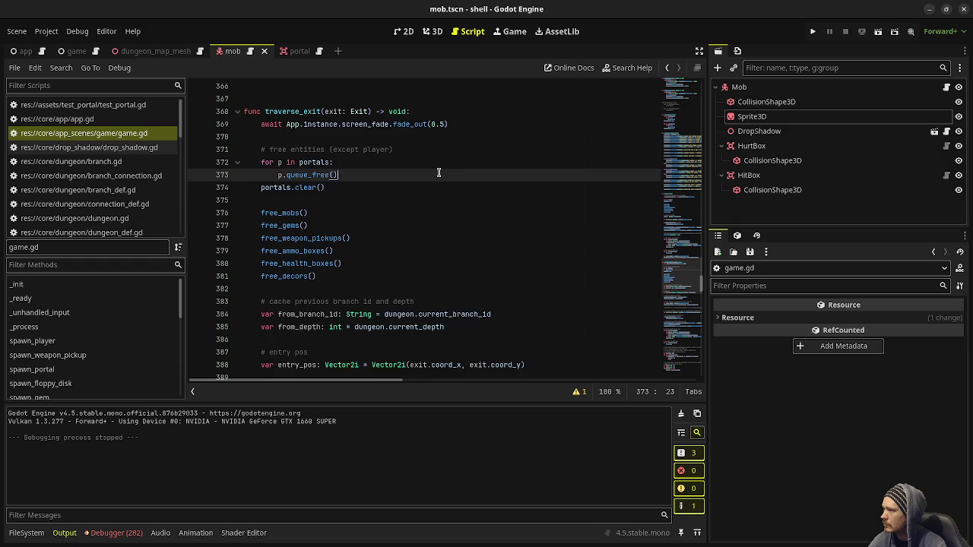
- Scroll up through game.gd until the free_mobs and free_gems functions are visible
scroll(434, 185, "up", 7)
scroll(434, 183, "up", 8)
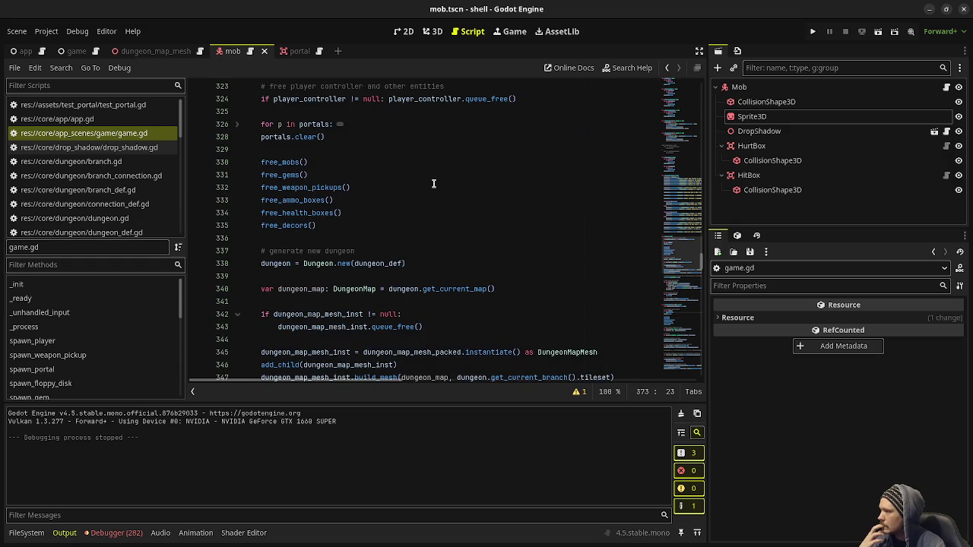
scroll(434, 183, "up", 8)
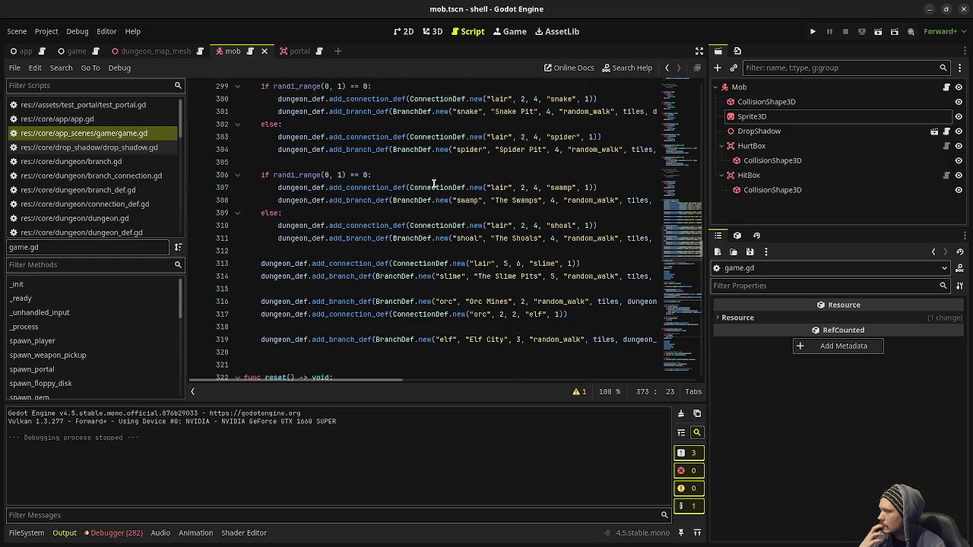
scroll(433, 183, "up", 9)
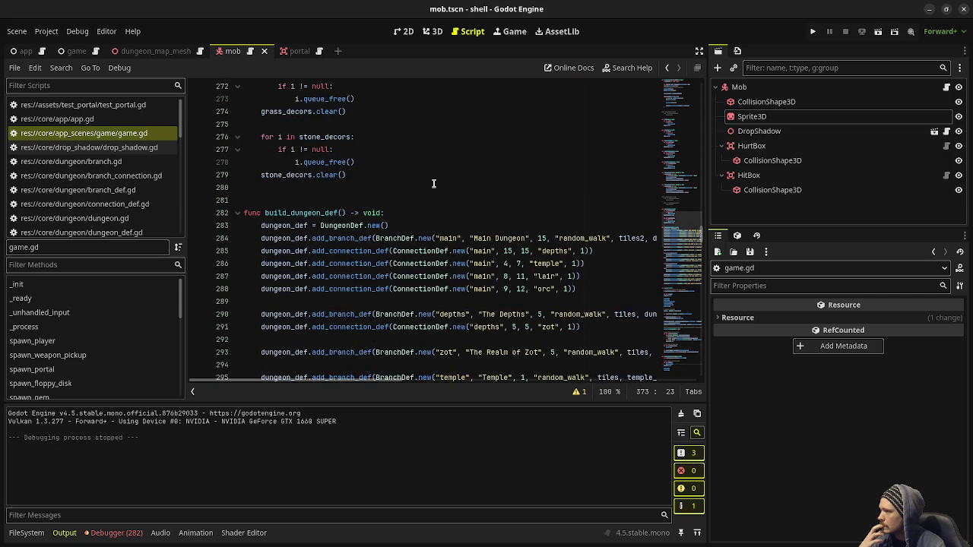
scroll(433, 183, "up", 13)
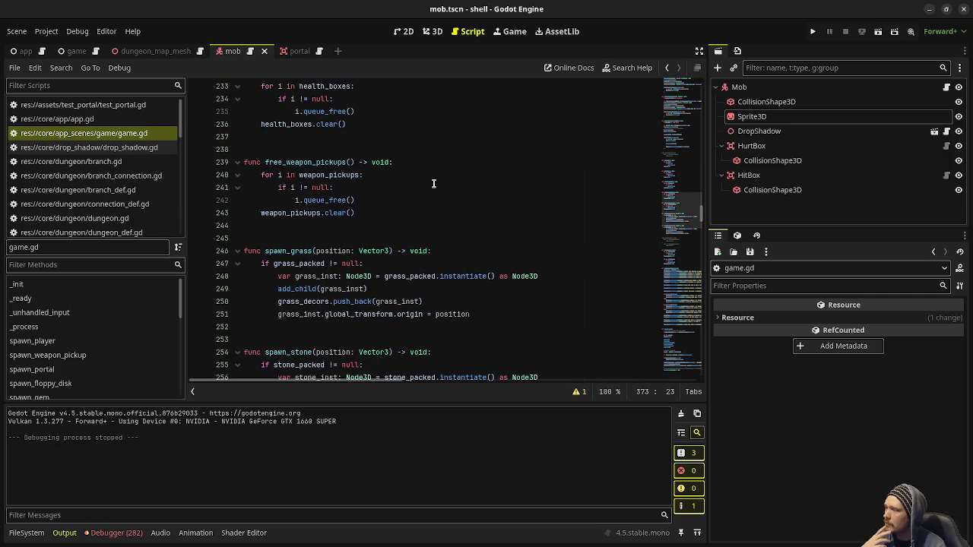
scroll(434, 183, "up", 4)
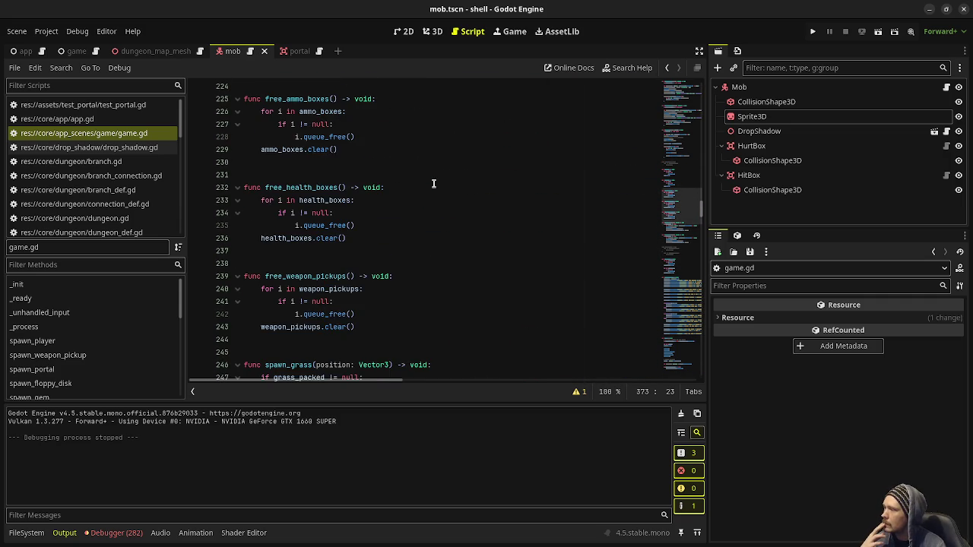
scroll(434, 184, "up", 2)
scroll(434, 183, "up", 4)
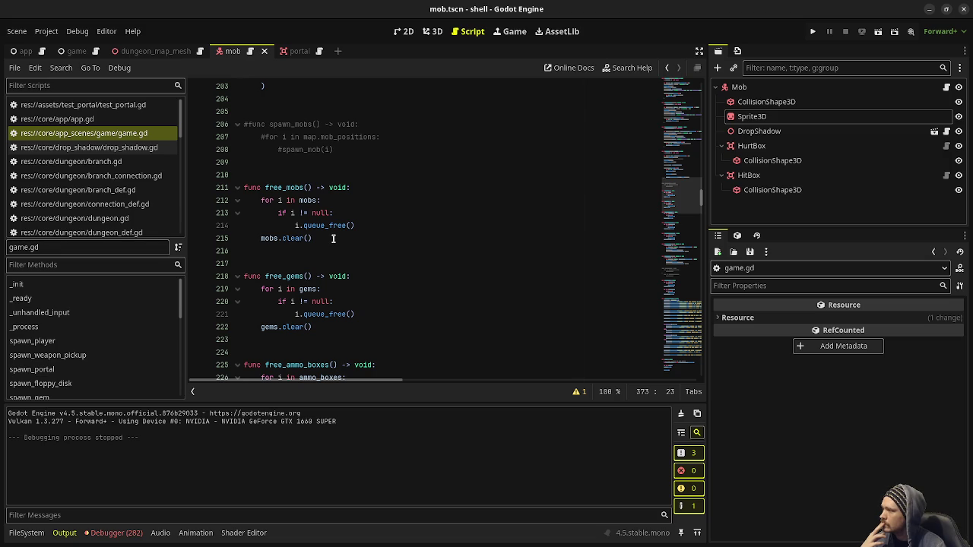
- Add a blank line 215 after queue_free in free_mobs, typing then deleting 'i.'
left_click(385, 226)
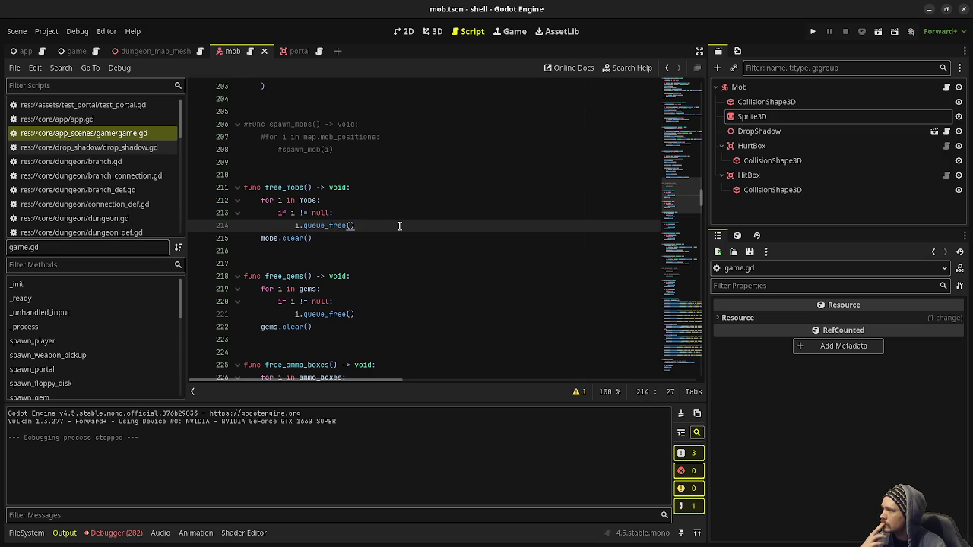
key("Return")
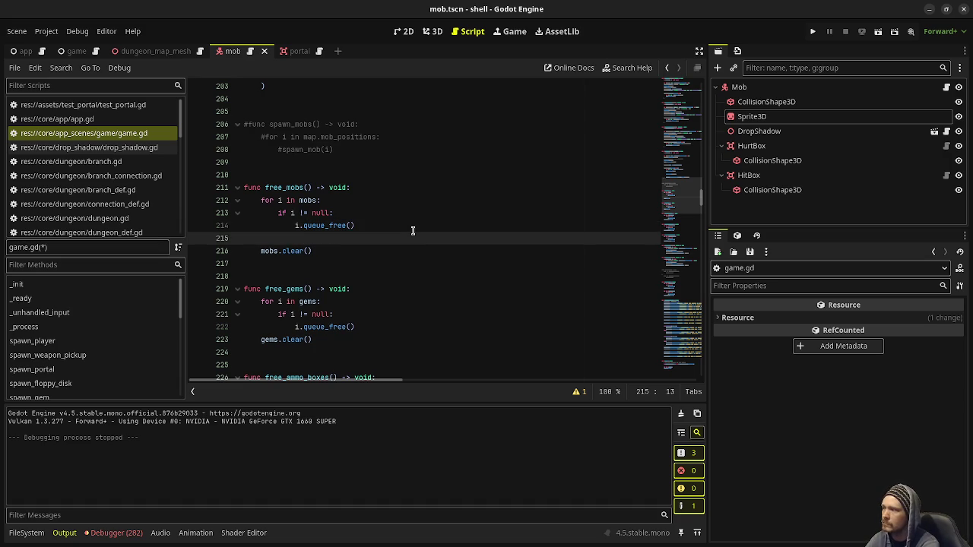
type("i.")
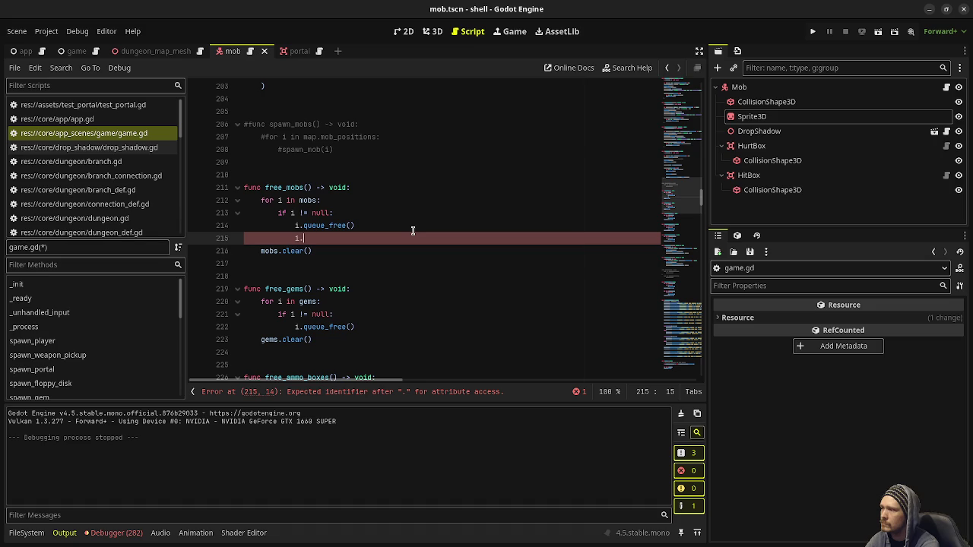
key("BackSpace")
key("BackSpace")
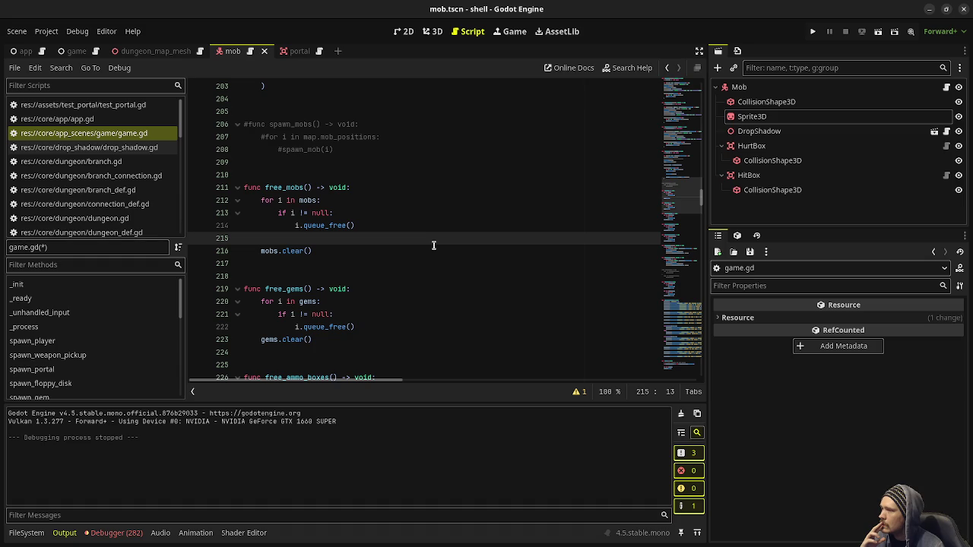
scroll(430, 255, "down", 15)
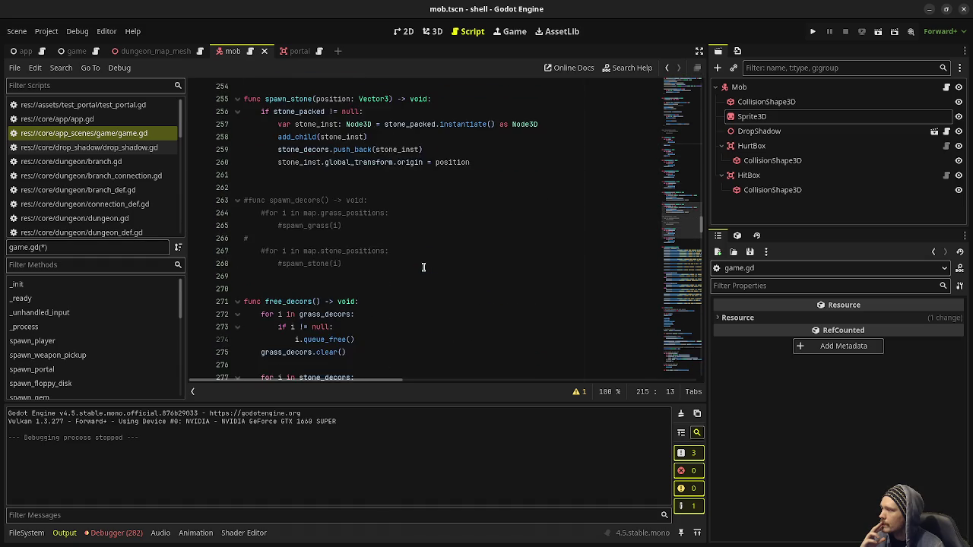
- Show the debugger's Errors list with the 282 errors from the last game run
scroll(423, 267, "down", 5)
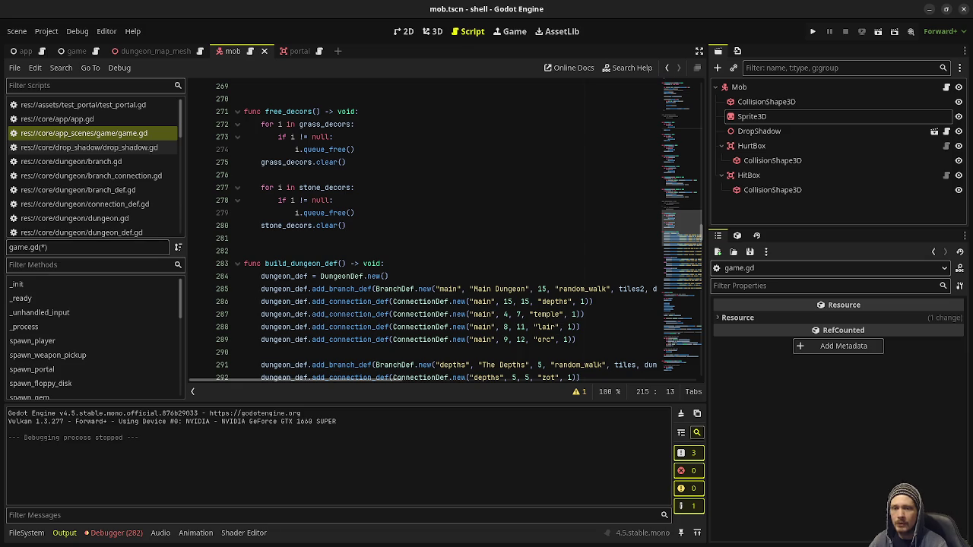
left_click(552, 289)
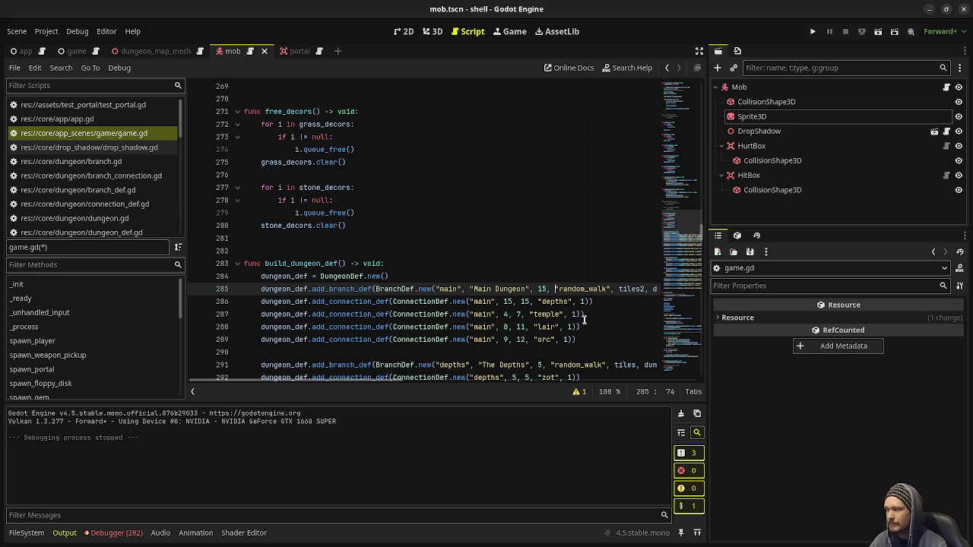
left_click(113, 533)
left_click(82, 406)
- Jump from a from_data() "!is_inside_tree()" error row to mob.gd line 54
scroll(213, 470, "down", 1)
scroll(213, 470, "down", 5)
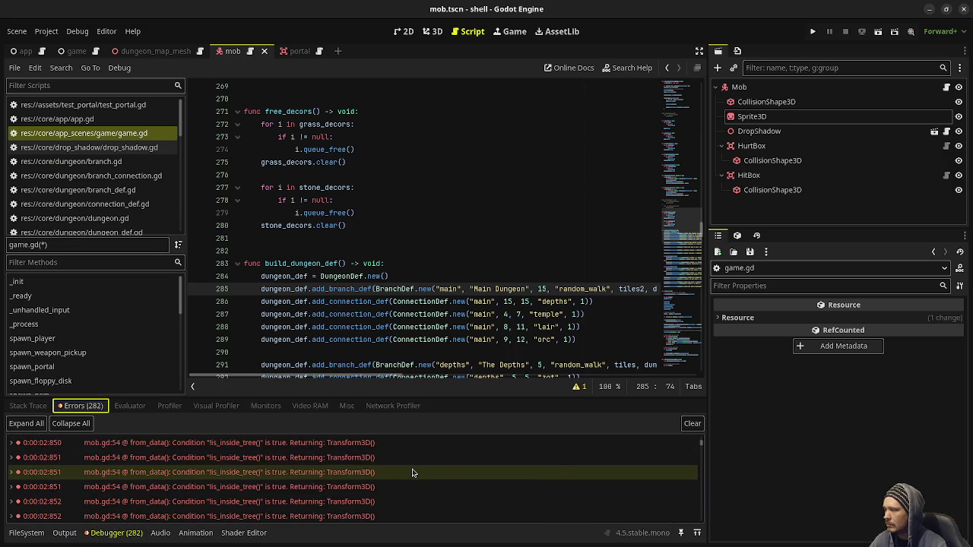
double_click(289, 477)
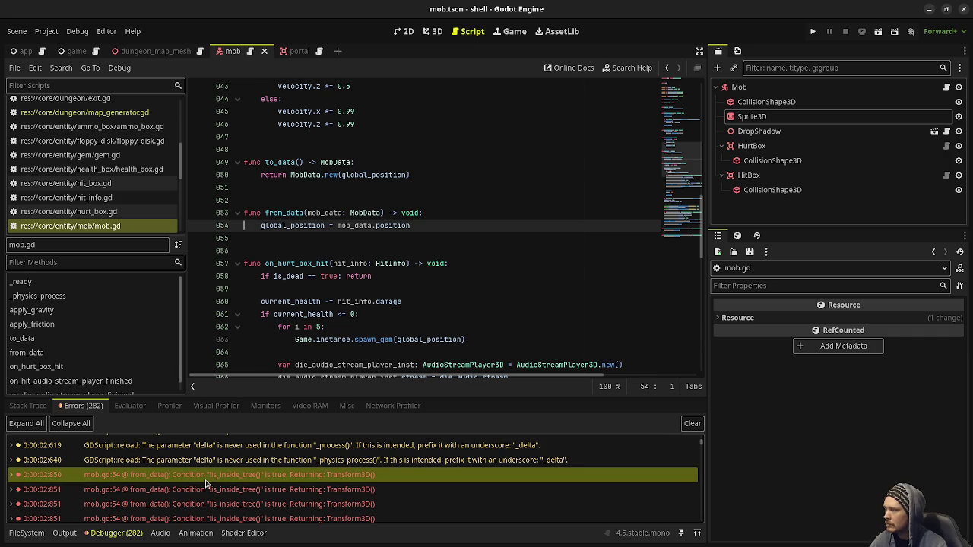
- Trace the from_data error's stack to spawn_mob in game.gd, inspect mob_inst, then return
left_click(14, 476)
scroll(177, 495, "down", 2)
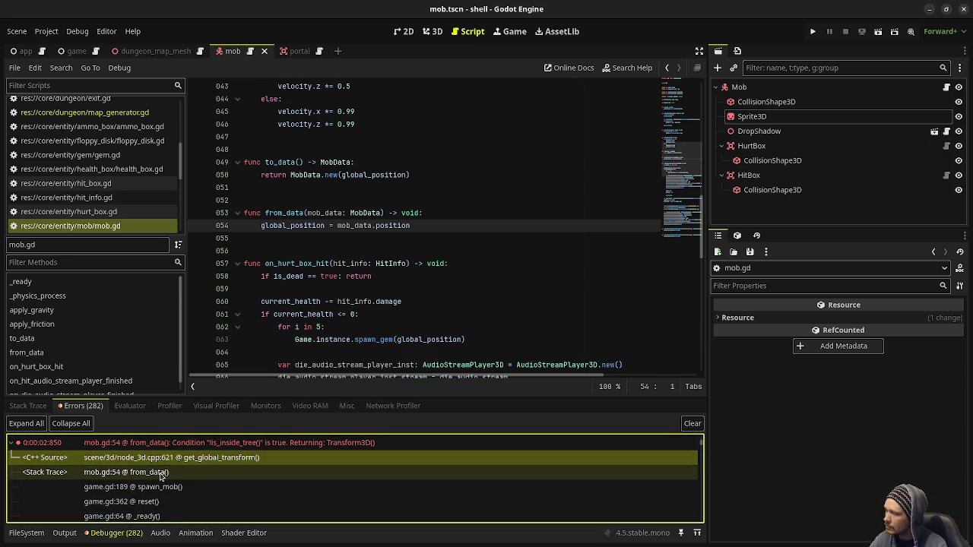
left_click(161, 474)
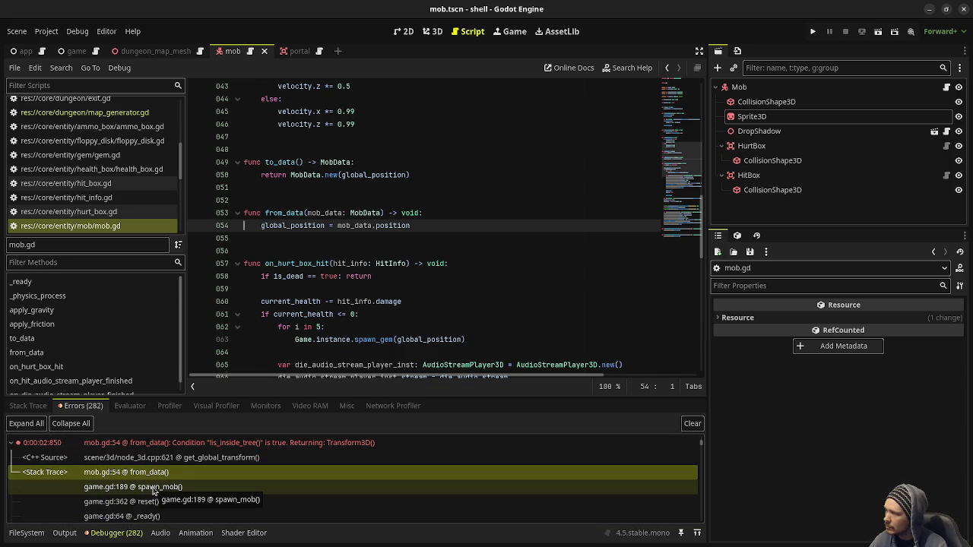
left_click(153, 490)
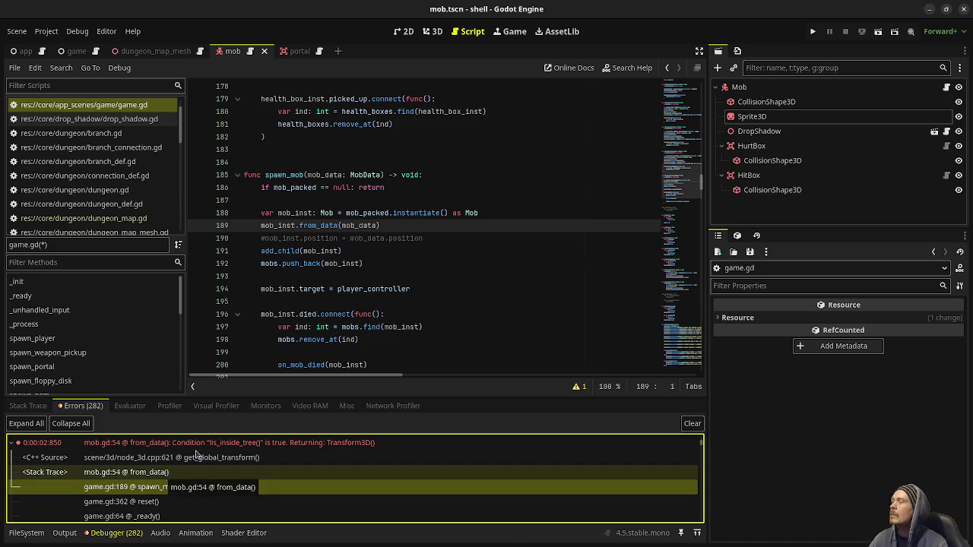
left_click(260, 226)
left_click(389, 187)
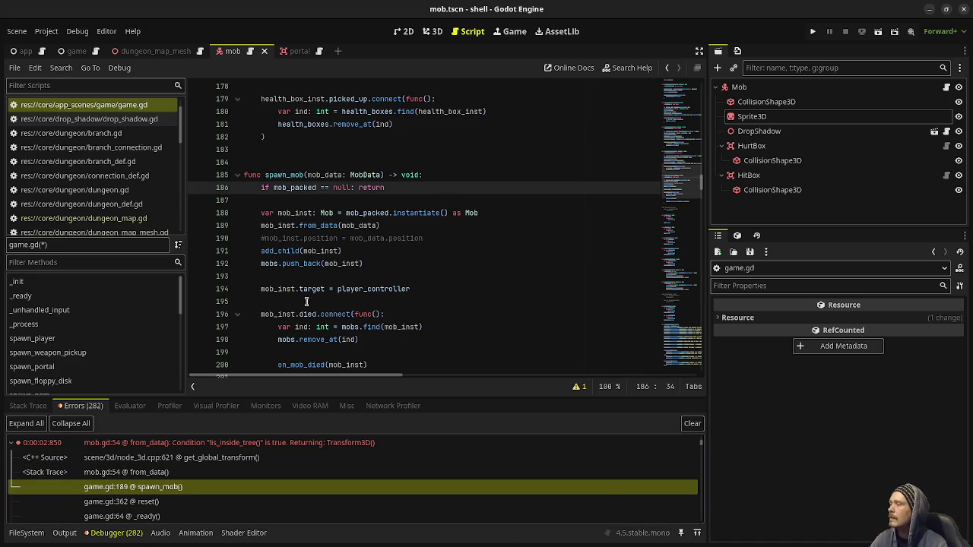
left_click(136, 442)
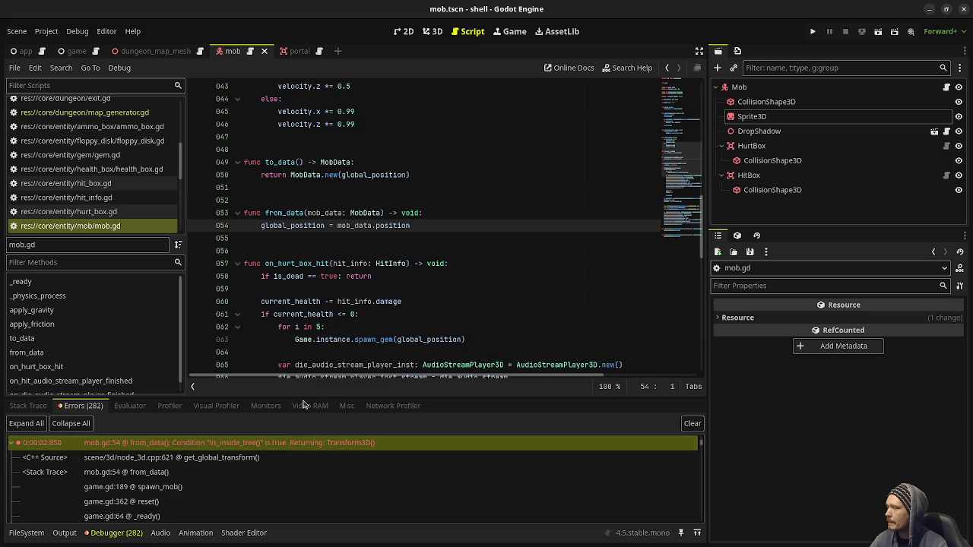
- Change global_position to position on mob.gd lines 50 and 54 and save
left_click(300, 226)
key("BackSpace")
key("BackSpace")
key("BackSpace")
key("BackSpace")
key("BackSpace")
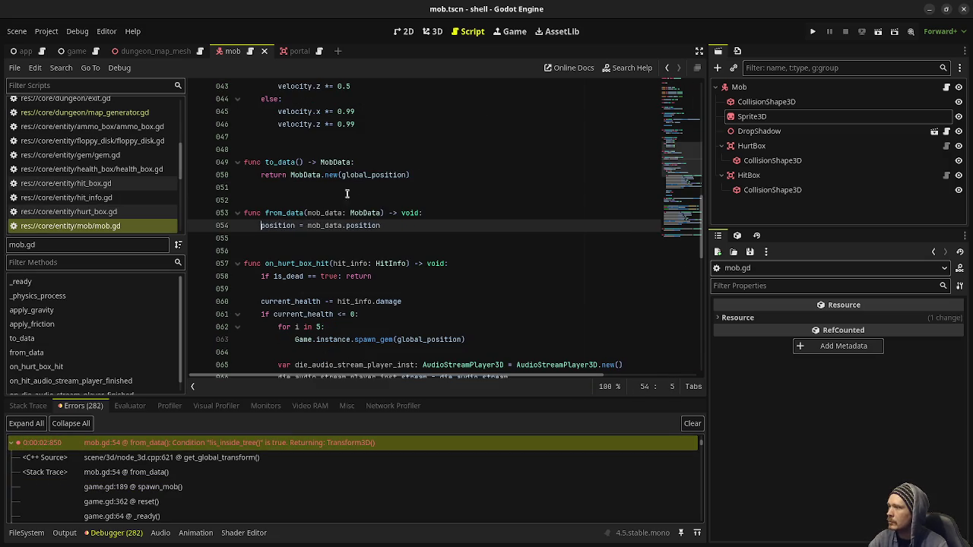
left_click(370, 175)
key("BackSpace")
key("BackSpace")
key("BackSpace")
key("Delete")
key("Delete")
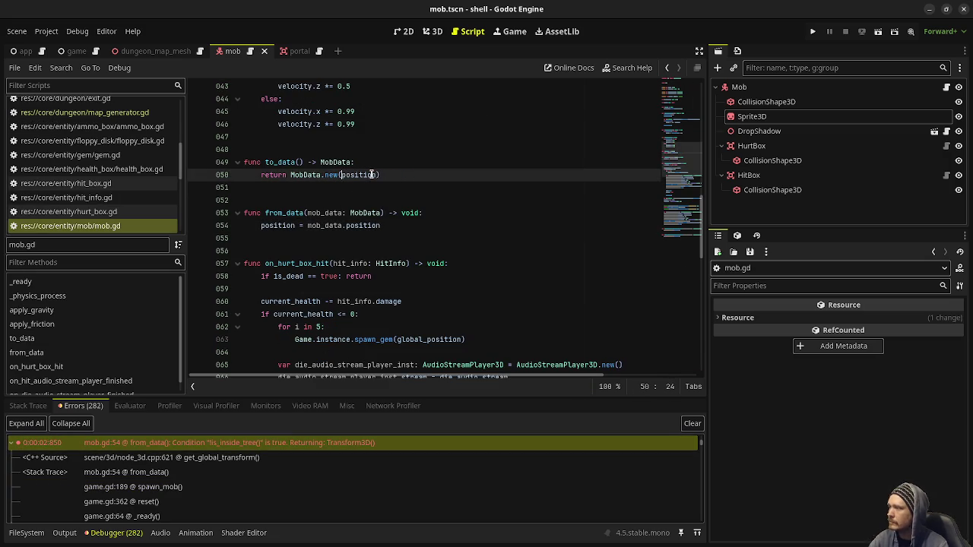
key("ctrl+s")
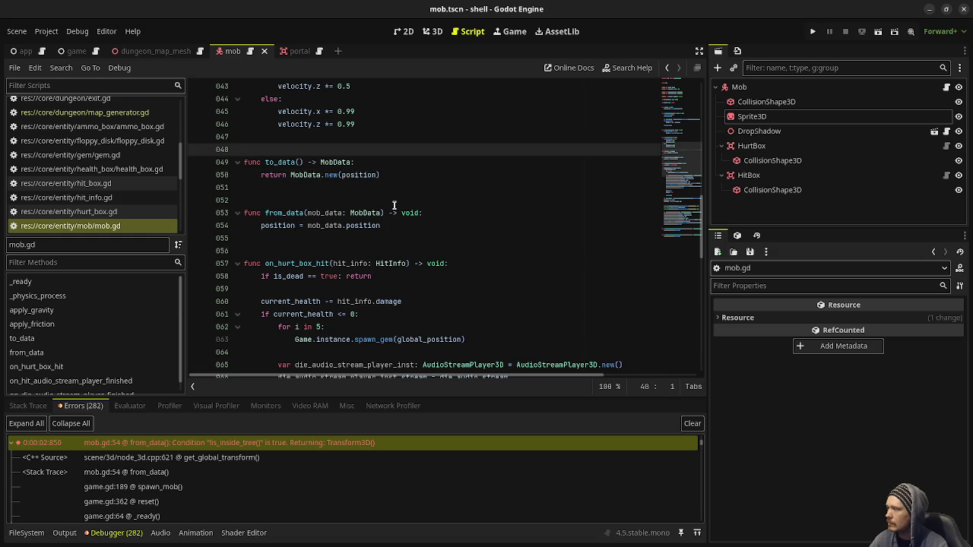
- Clear the old errors from the debugger's Errors list
left_click(394, 203)
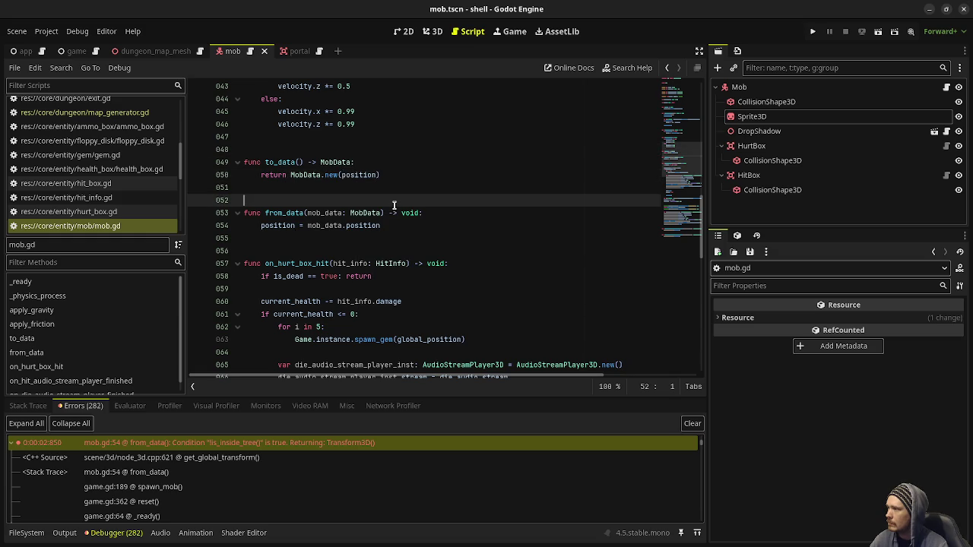
left_click(692, 423)
scroll(368, 187, "up", 8)
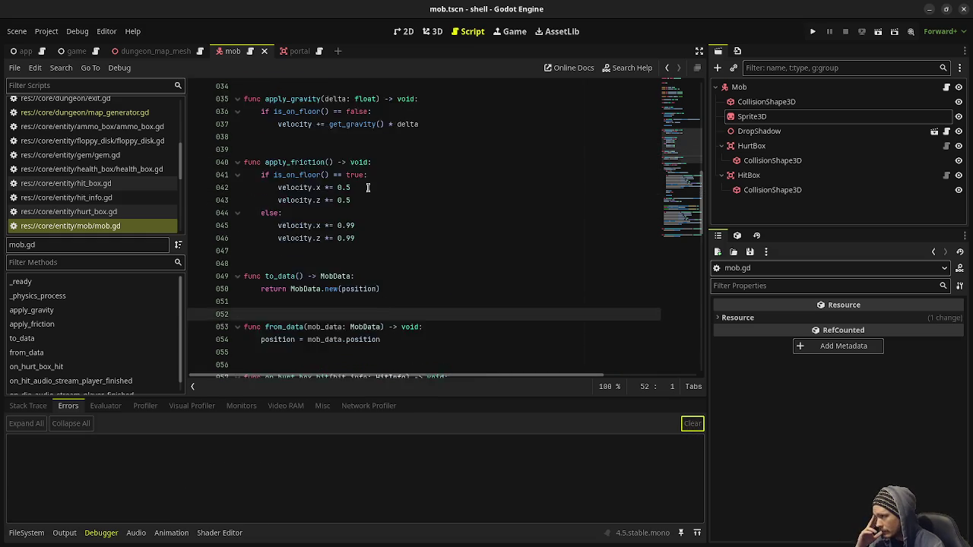
- Open game.gd and select the dungeon.get_current_map().mobs.erase(mob_data) call on line 202
scroll(368, 187, "up", 5)
scroll(368, 187, "down", 6)
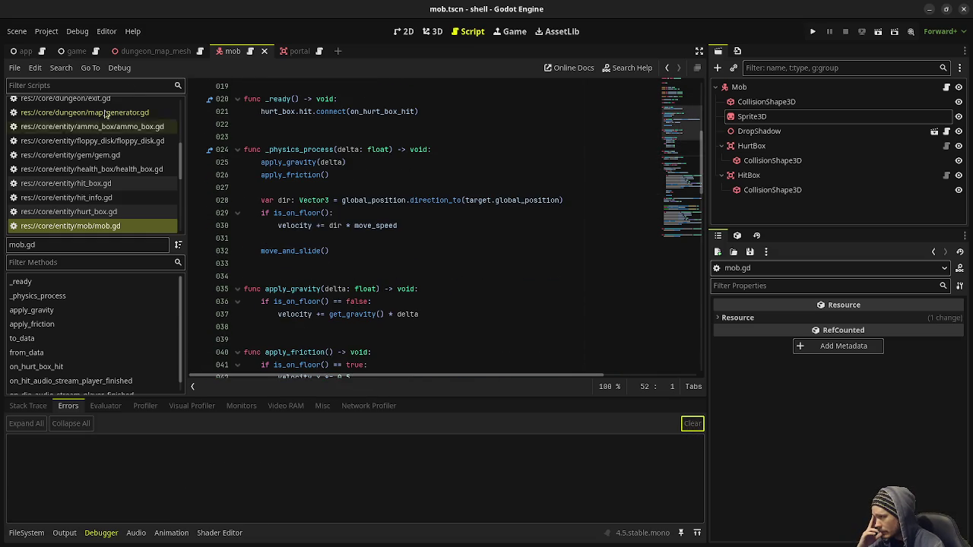
scroll(146, 149, "up", 10)
left_click(136, 133)
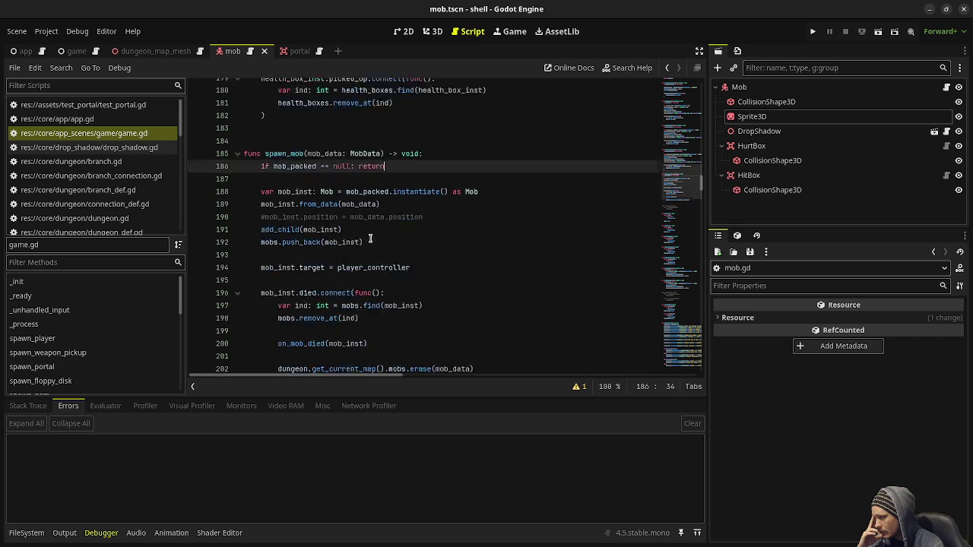
scroll(371, 238, "down", 2)
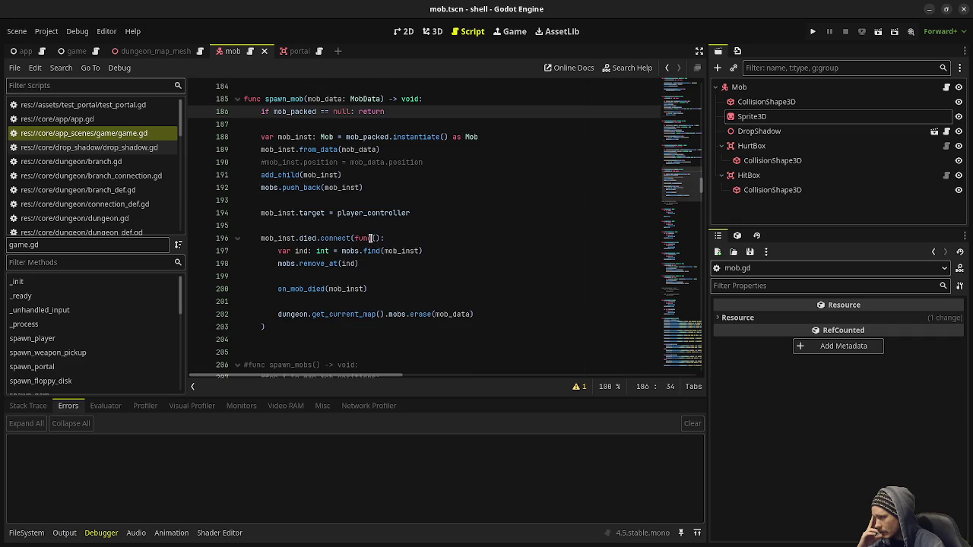
left_click(278, 314)
left_click_drag(277, 314, 474, 315)
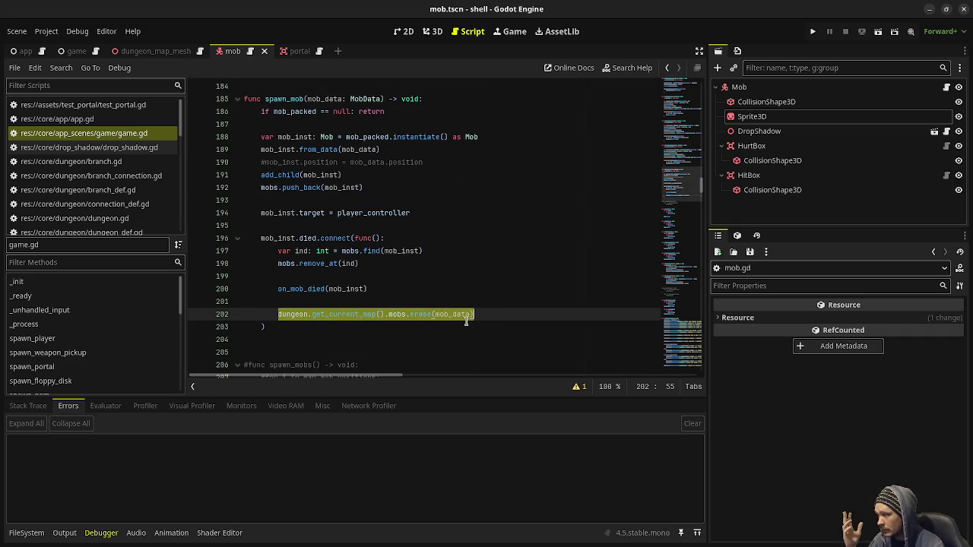
mouse_move(349, 320)
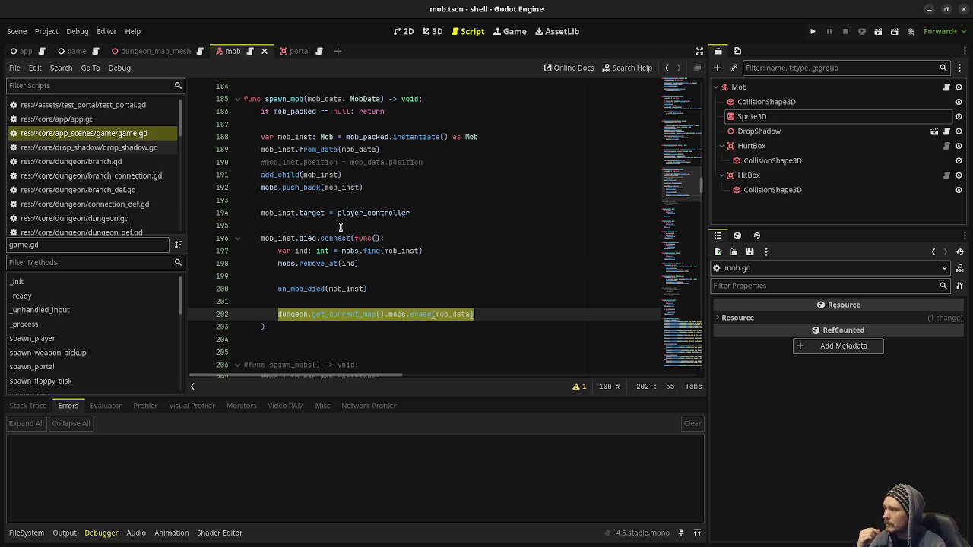
- In free_mobs, add a new line after queue_free() starting with dungeon.get_current_map()
scroll(341, 227, "down", 14)
scroll(347, 252, "down", 12)
scroll(347, 251, "down", 6)
scroll(347, 252, "up", 20)
scroll(347, 252, "up", 16)
scroll(347, 251, "up", 12)
scroll(347, 252, "down", 8)
scroll(346, 252, "down", 19)
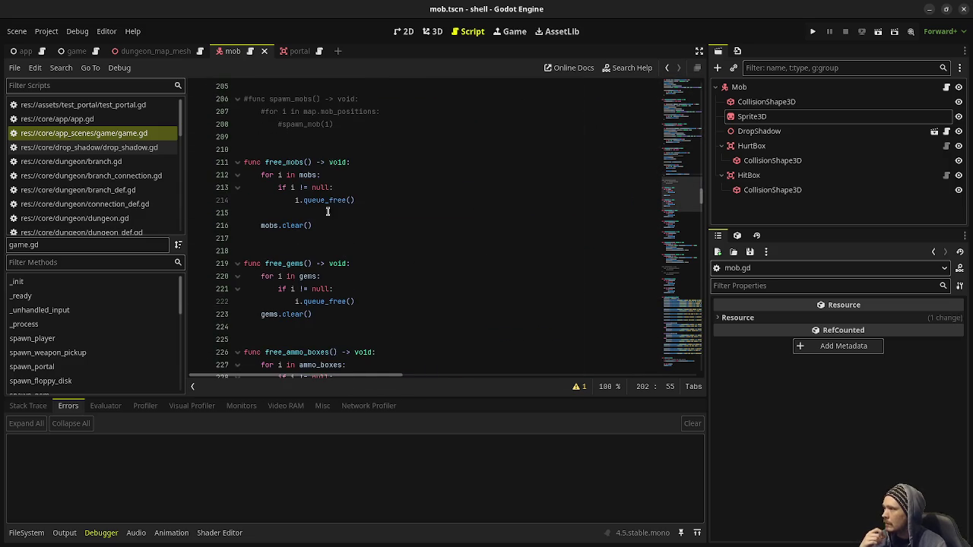
left_click(370, 197)
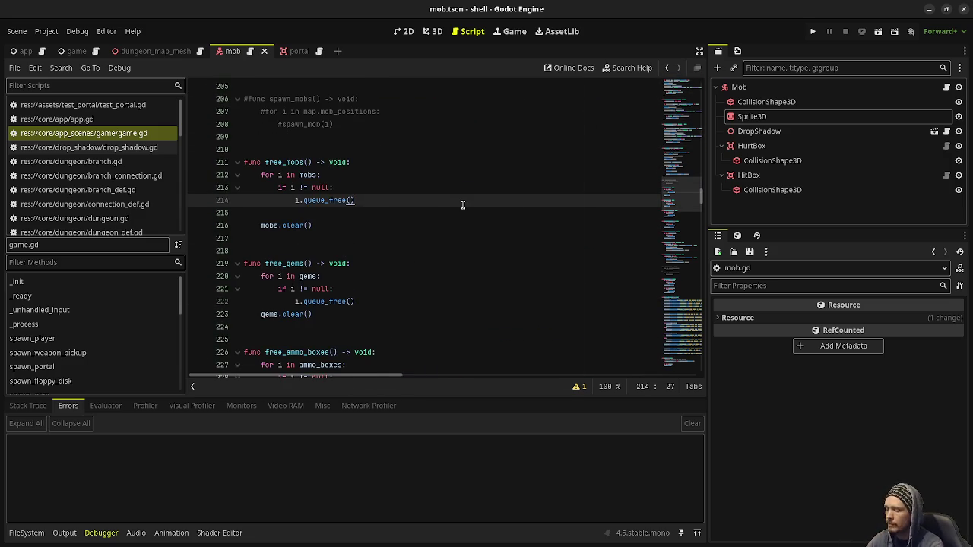
key("Return")
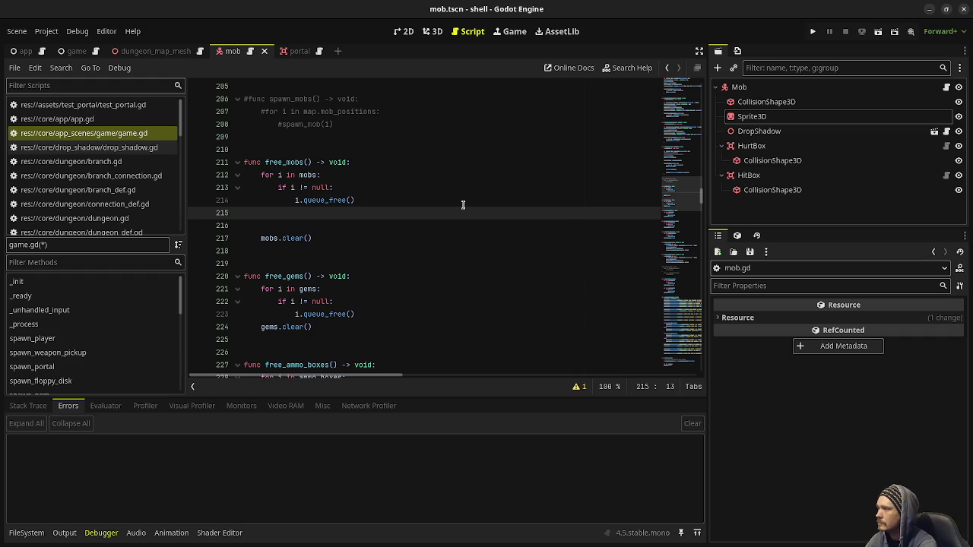
type("dungeo")
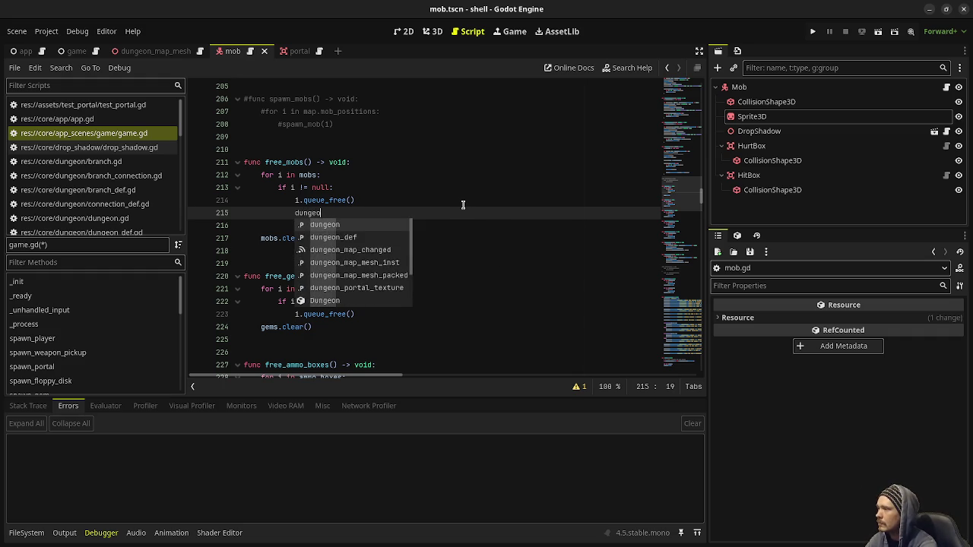
type("n.get_curre")
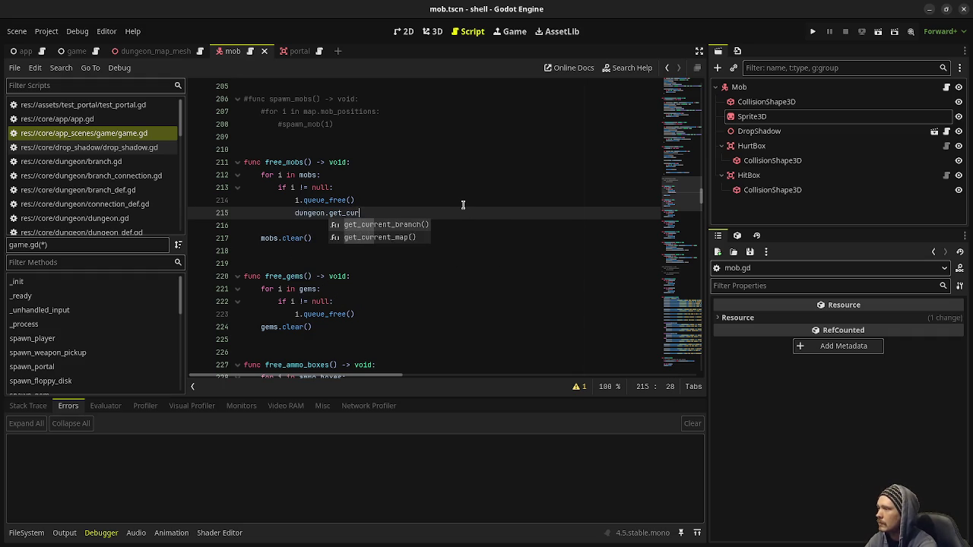
key("Down")
key("Return")
type(".")
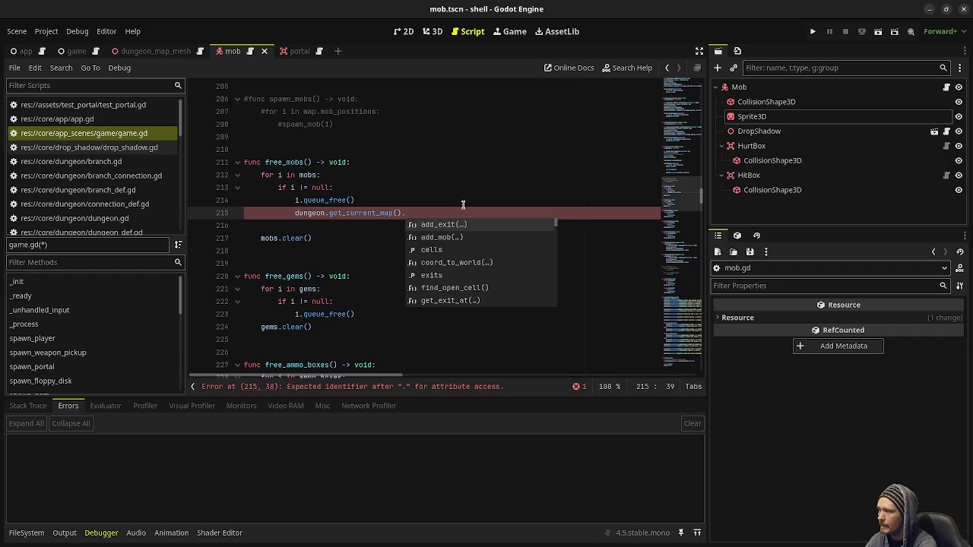
- Continue the line to index the current map's mobs list with i.index
type("mobs[")
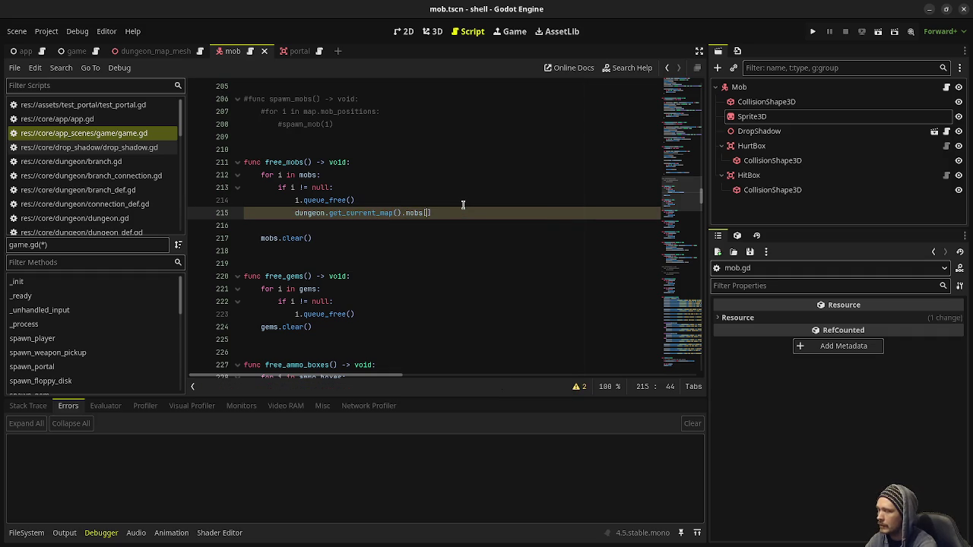
type("inde")
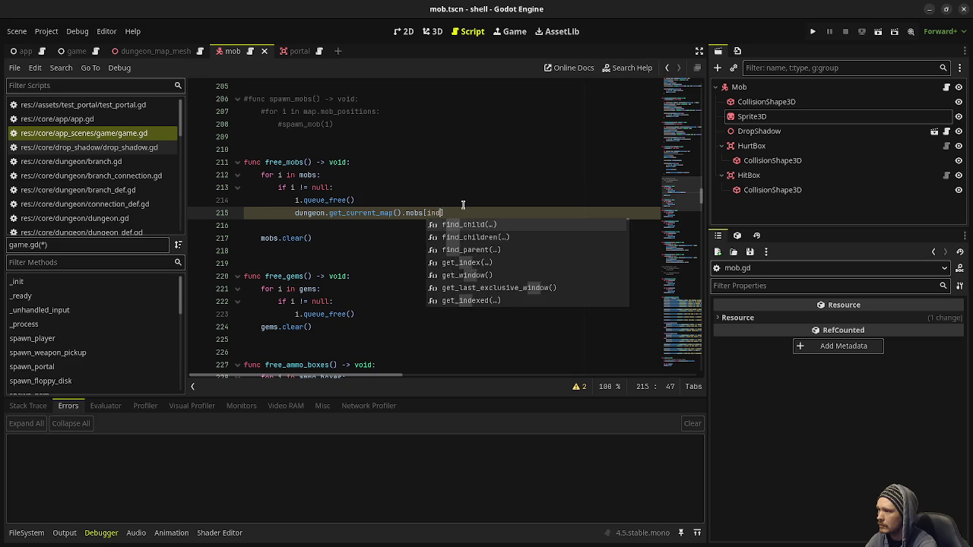
key("BackSpace")
key("BackSpace")
key("BackSpace")
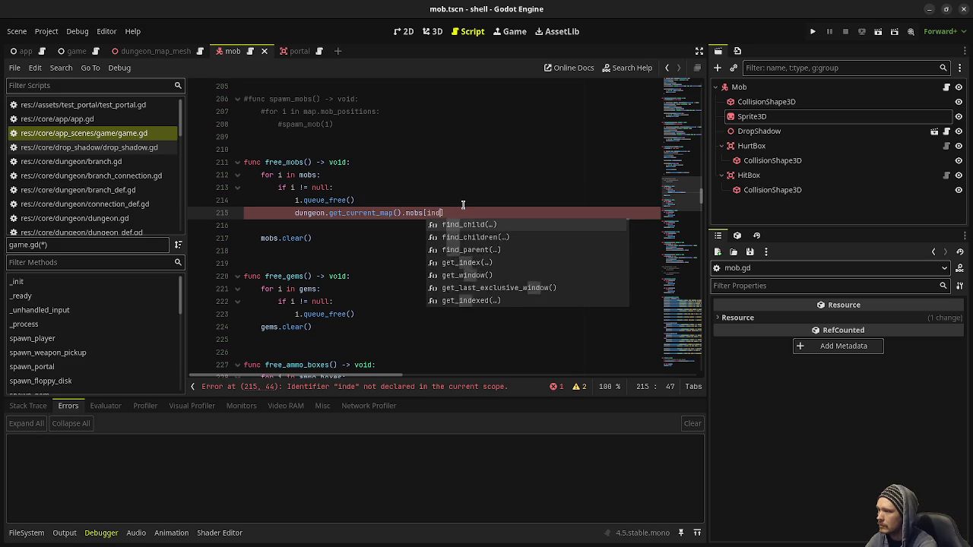
type("i")
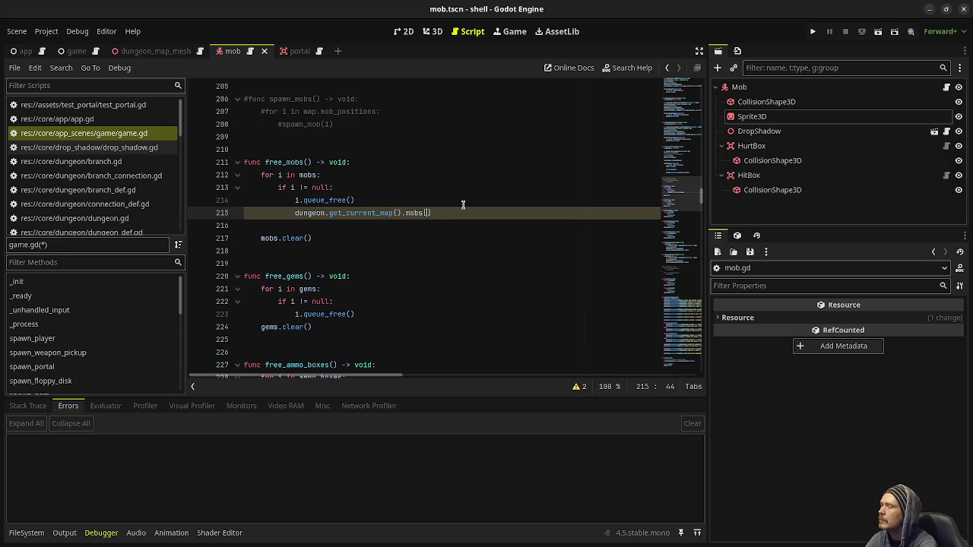
type("ndex_f")
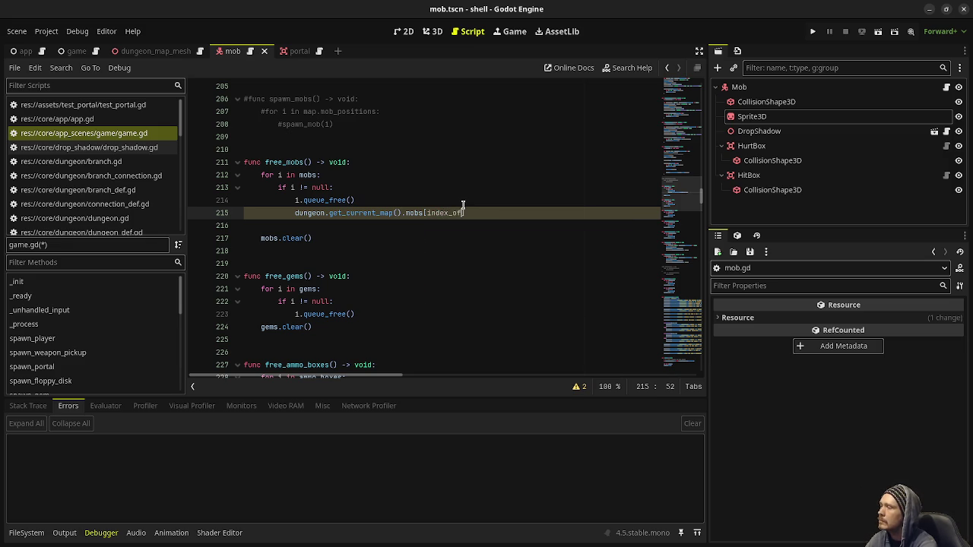
key("BackSpace")
key("BackSpace")
key("BackSpace")
key("BackSpace")
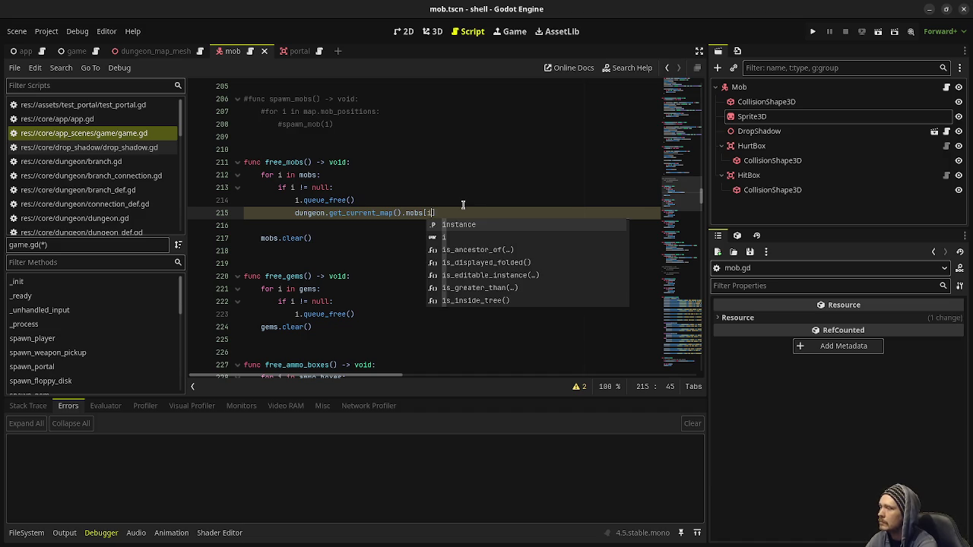
type(".index")
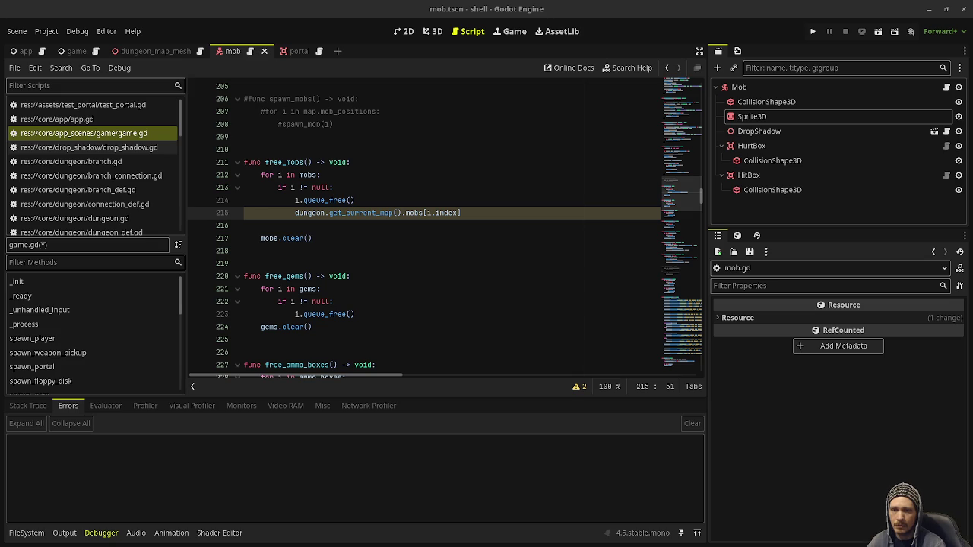
- Move that line above queue_free and index mobs with mobs.find(i) instead
left_click(433, 213)
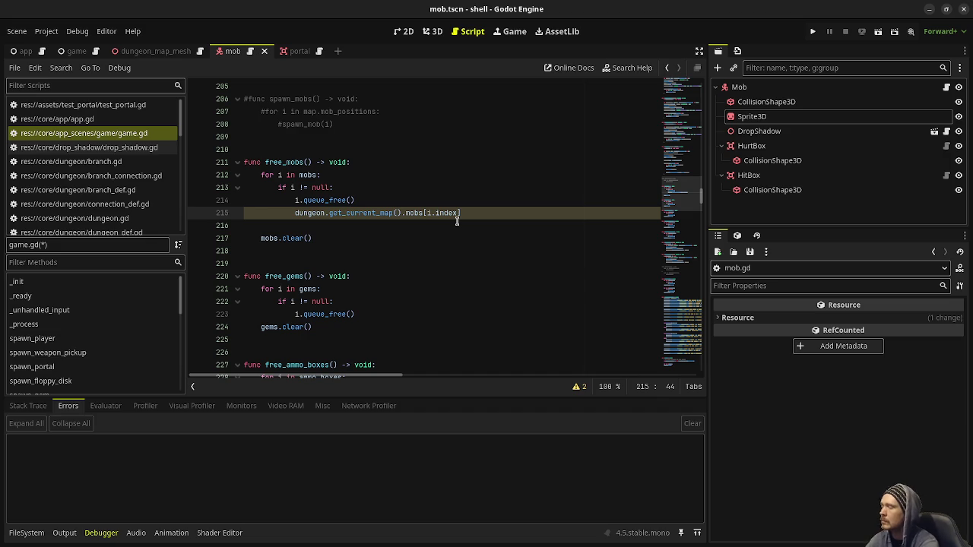
key("alt+Up")
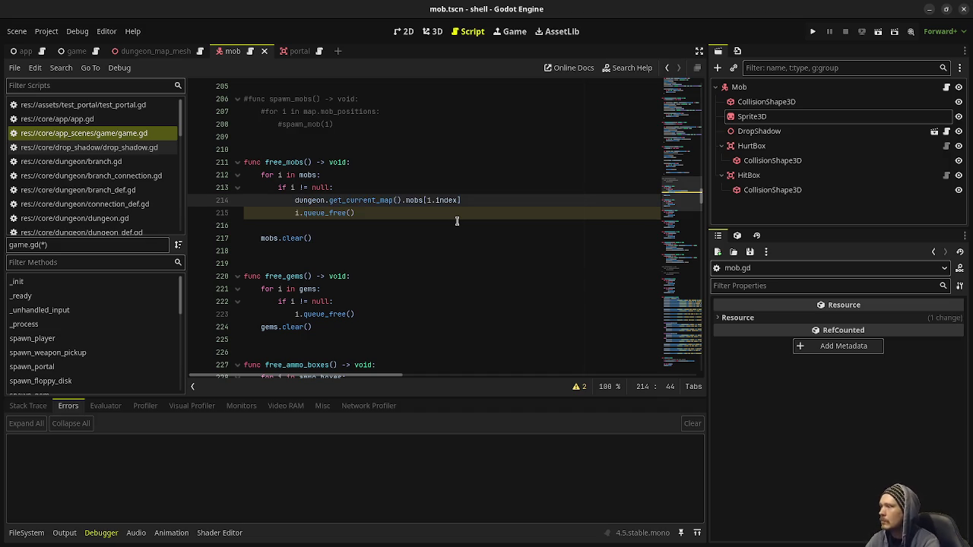
type("mobs.find")
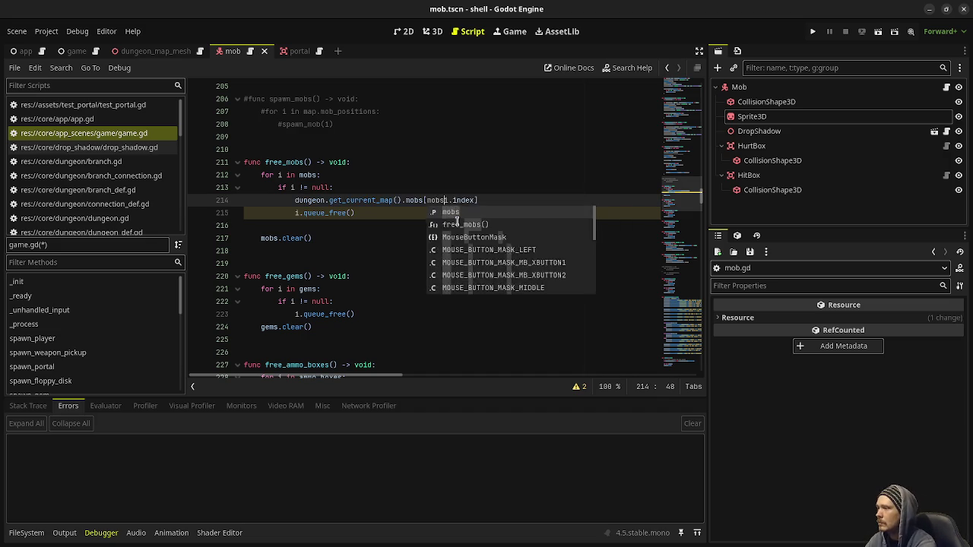
type("(")
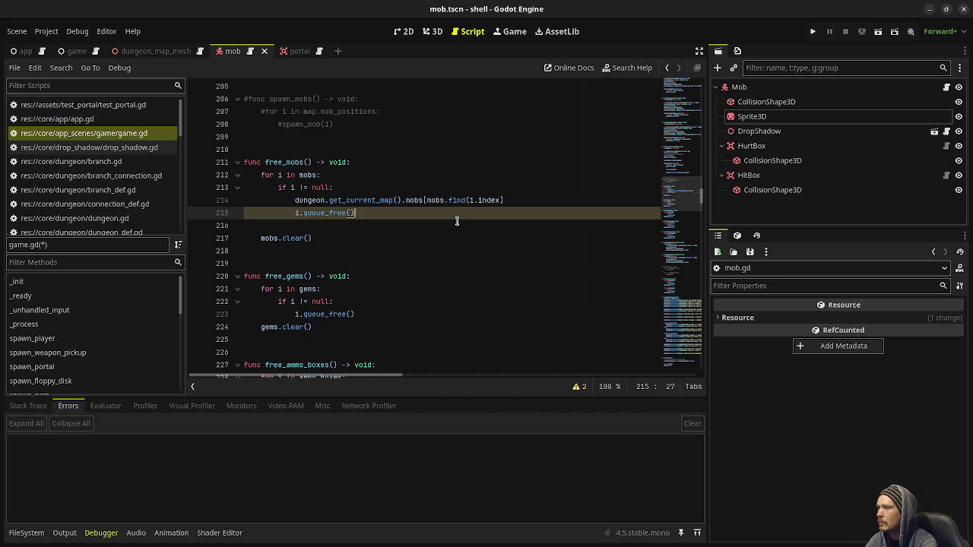
key("Right")
type(")")
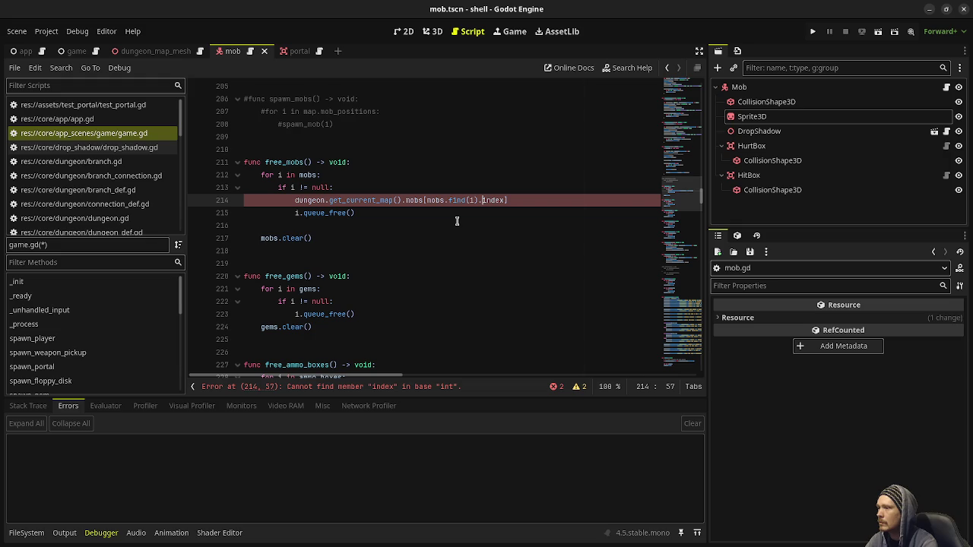
key("shift+Right")
key("shift+Right")
key("shift+Right")
key("Delete")
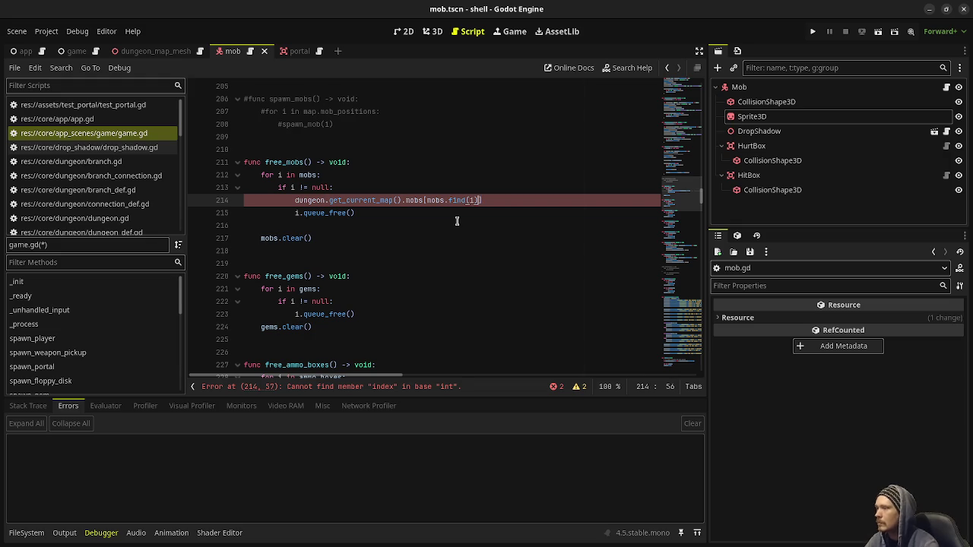
mouse_move(457, 199)
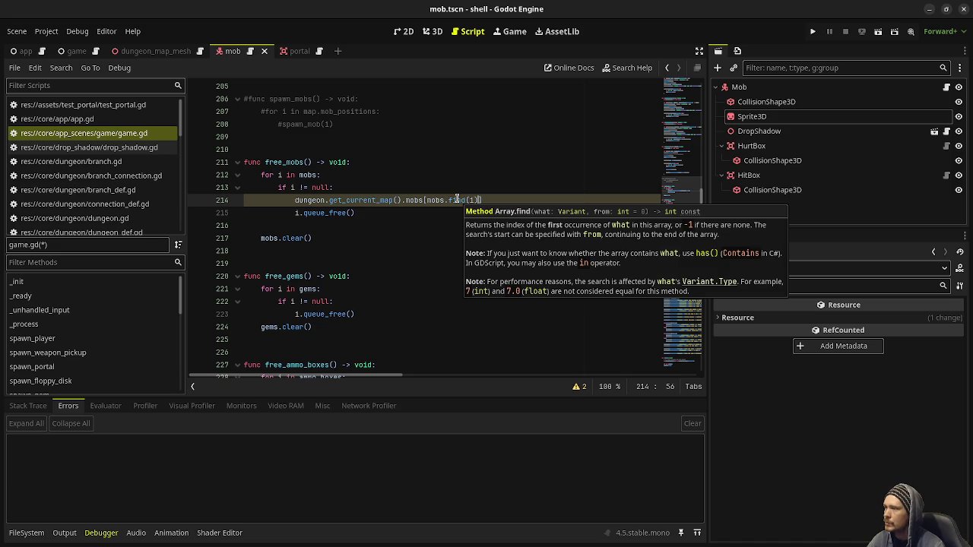
- Assign i.to_data() to that mobs entry and save game.gd
left_click(500, 200)
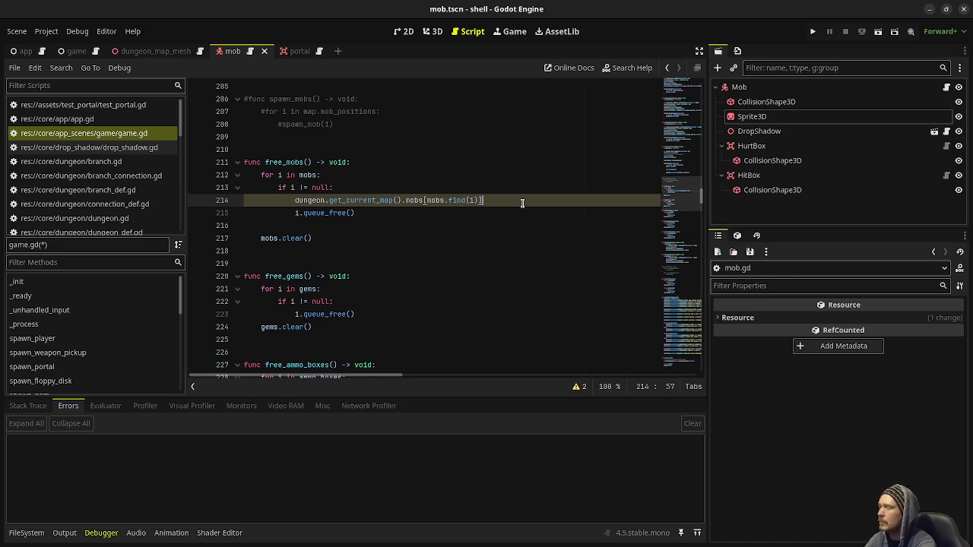
type(".")
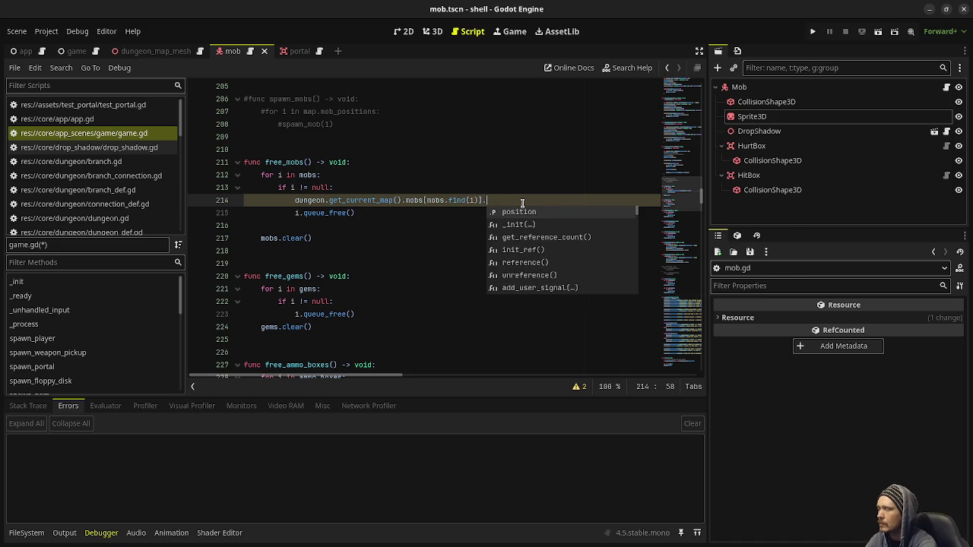
key("BackSpace")
type("= ")
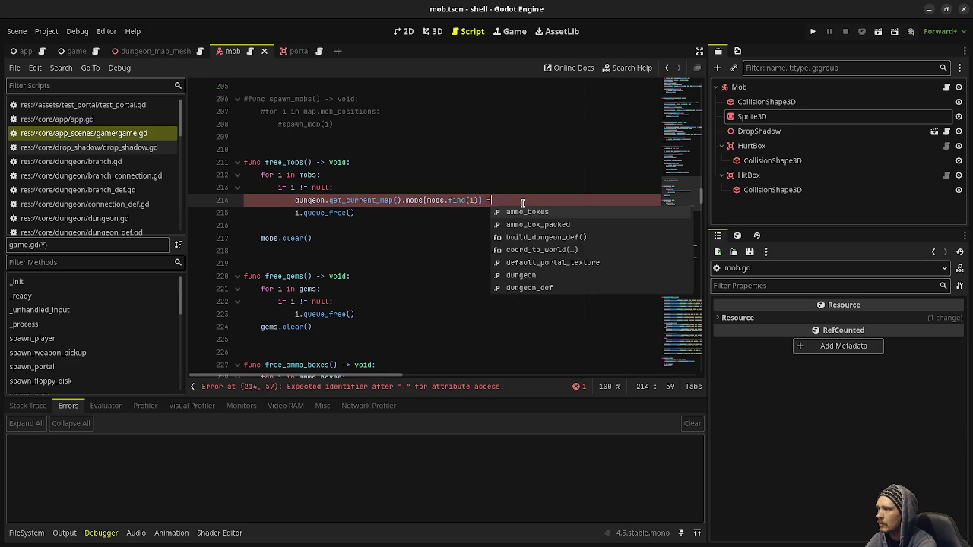
type("1.to_d")
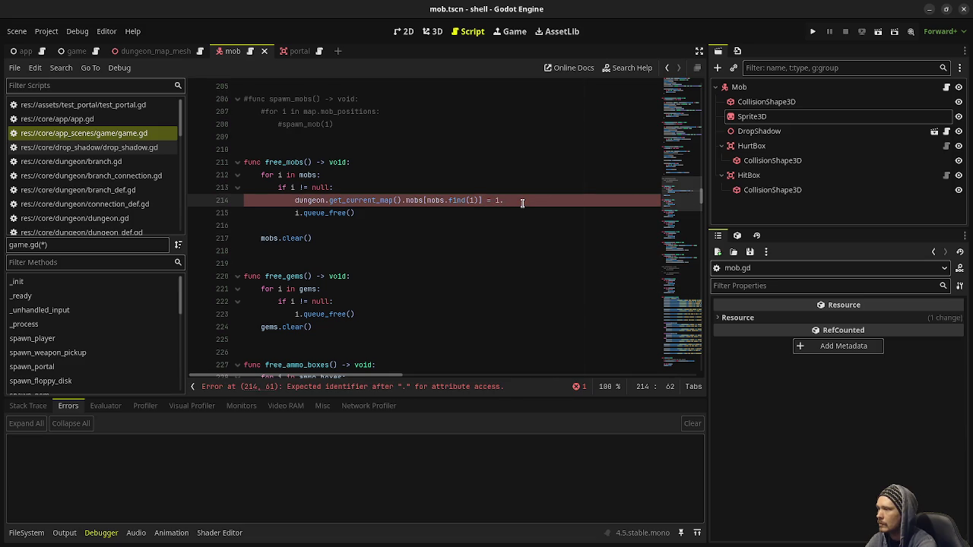
type("ata()")
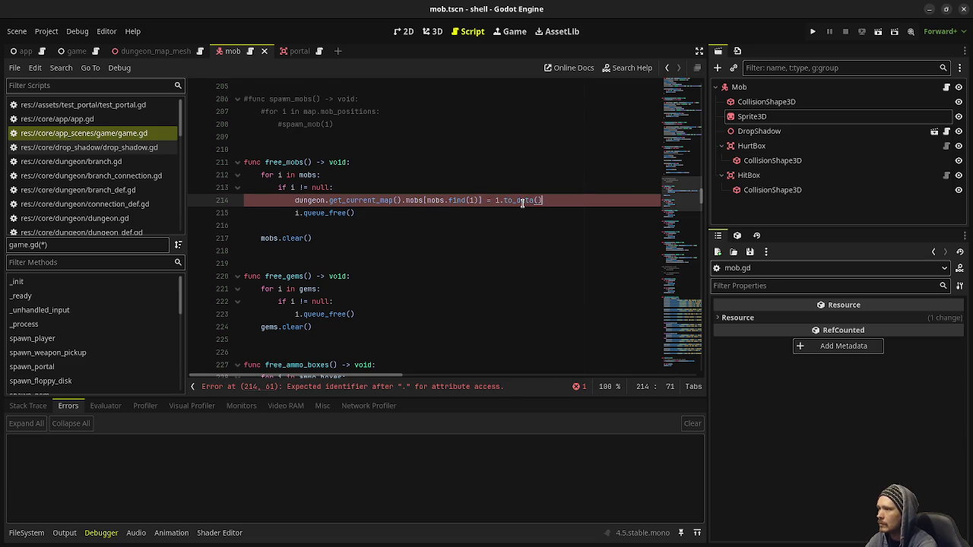
key("ctrl+s")
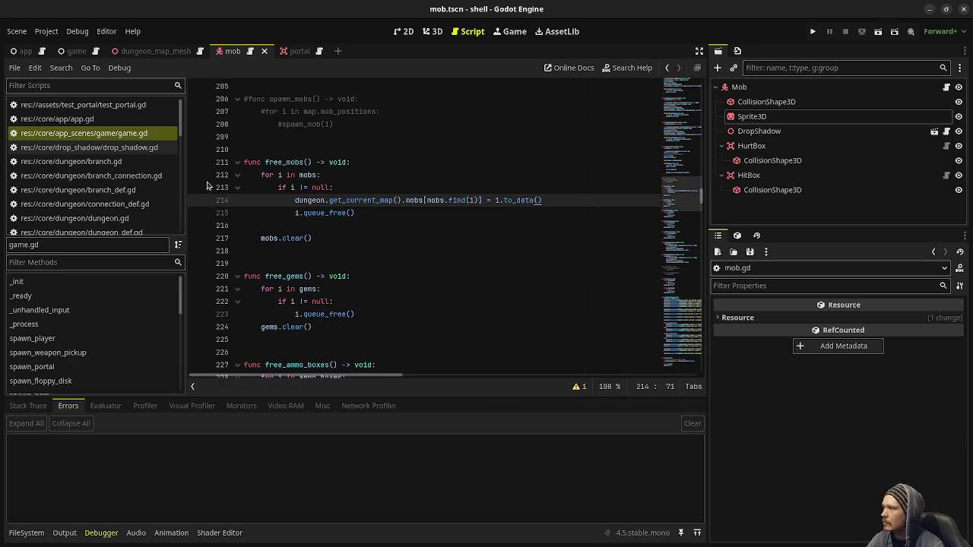
scroll(119, 212, "down", 2)
scroll(121, 216, "up", 2)
scroll(119, 190, "down", 6)
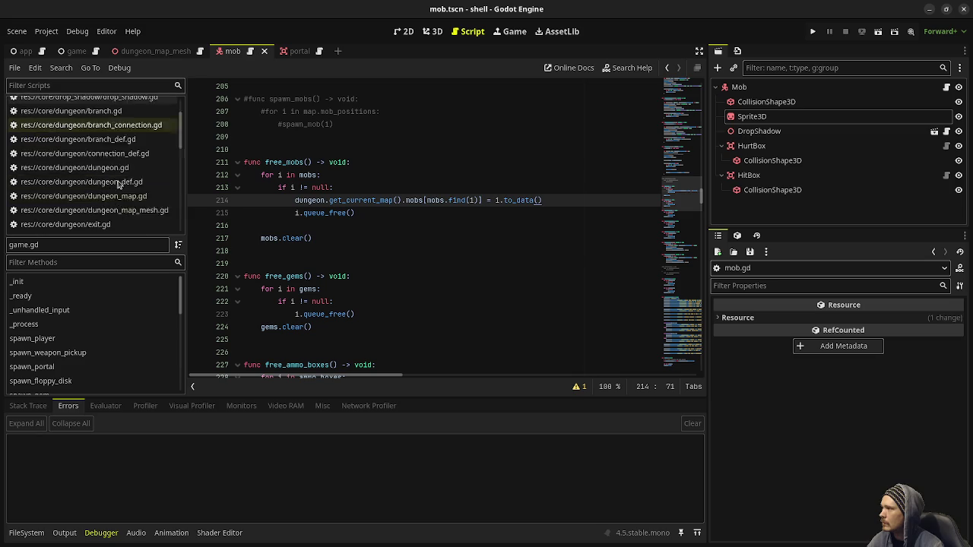
scroll(118, 187, "down", 2)
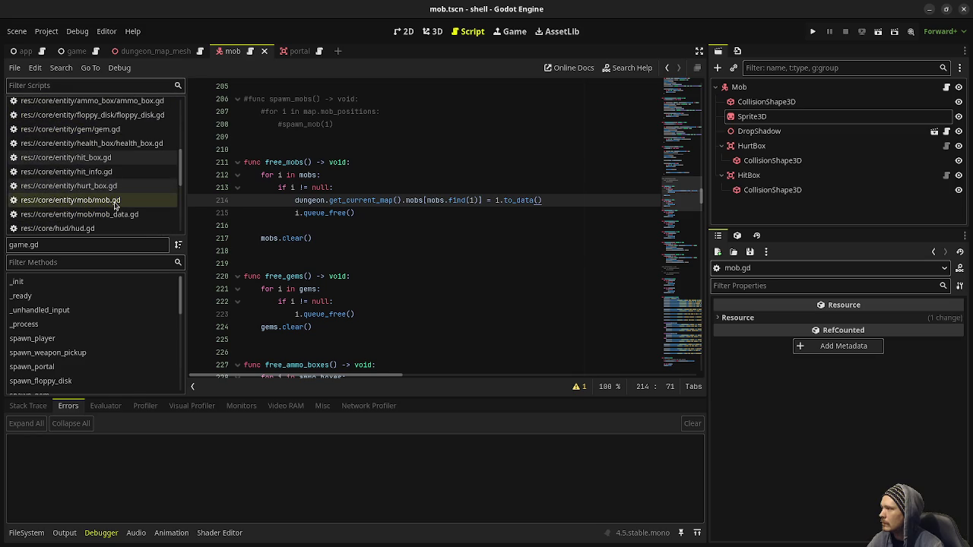
left_click(114, 201)
scroll(415, 227, "down", 15)
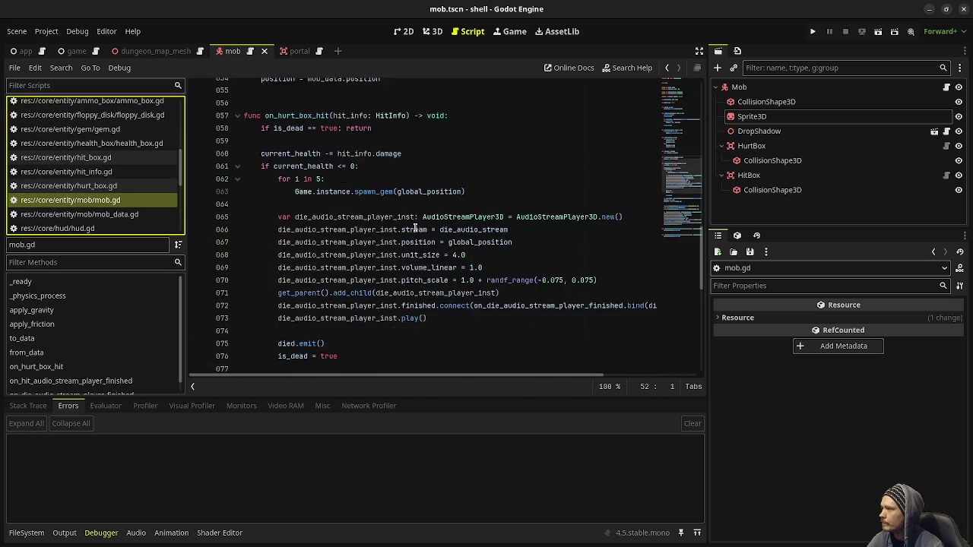
scroll(415, 228, "up", 12)
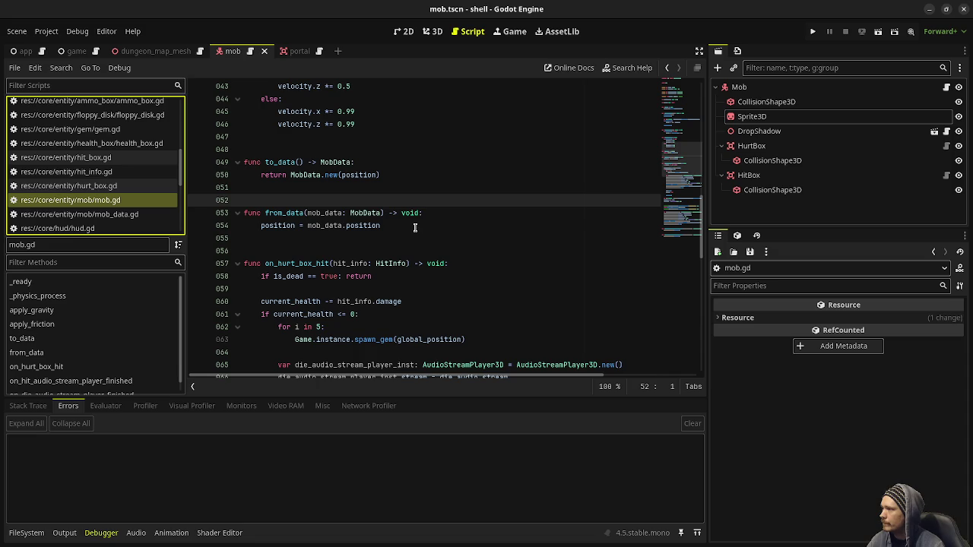
scroll(97, 180, "up", 5)
scroll(98, 179, "up", 2)
left_click(129, 134)
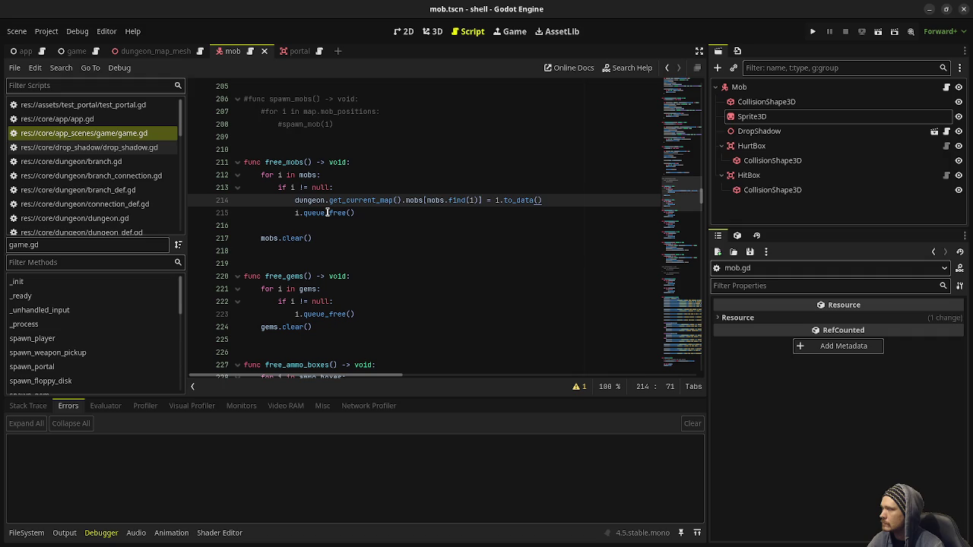
key("F5")
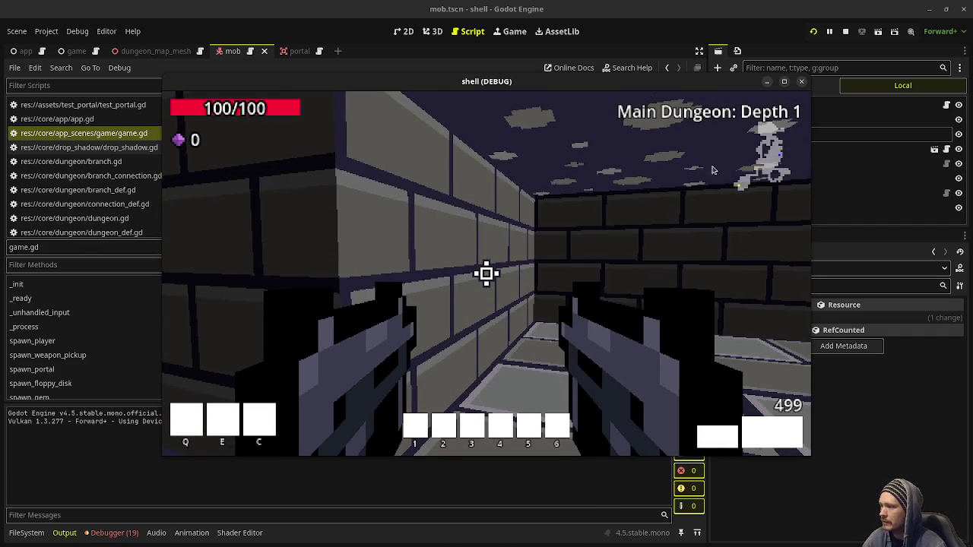
- Restart the running game to playtest Main Dungeon depth 1
left_click(846, 31)
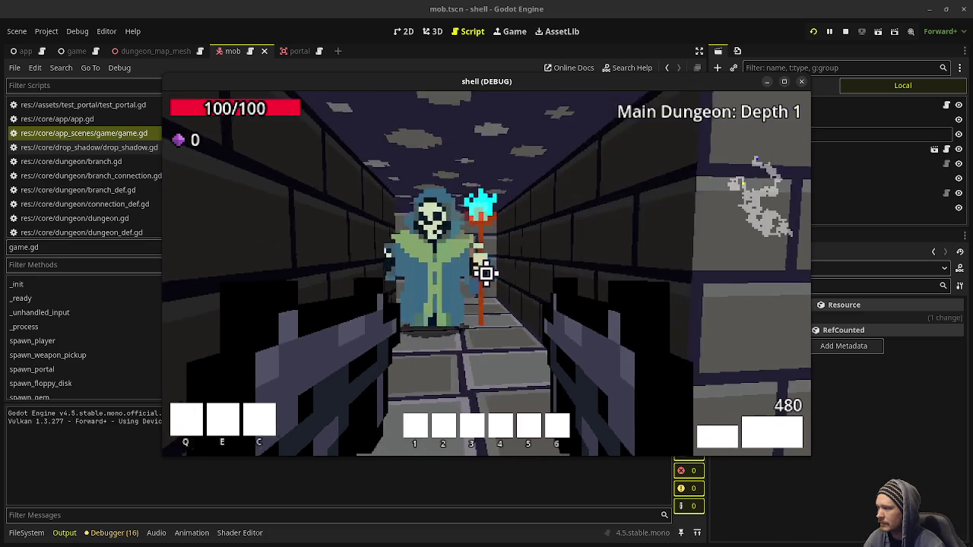
- Walk through depth 1 collecting gems while facing the skeleton mage
key("w")
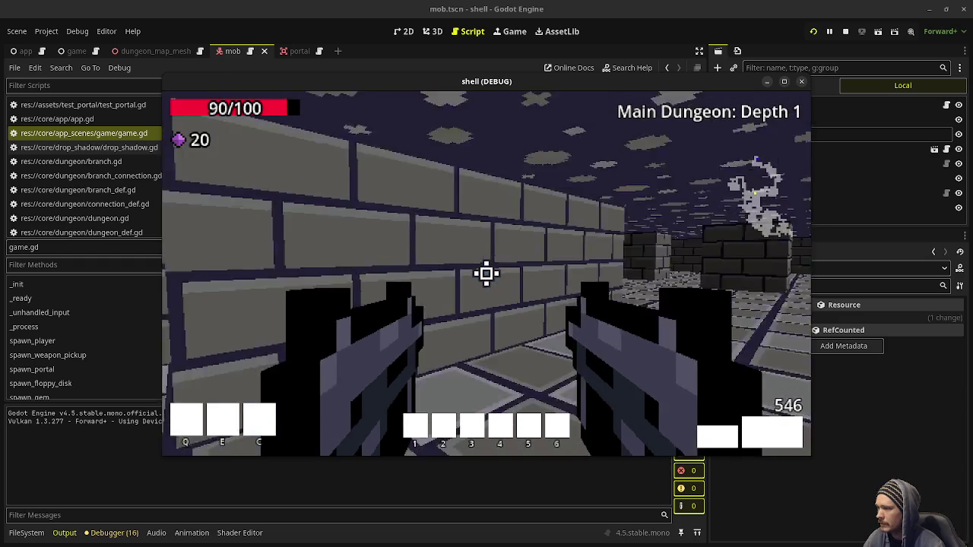
mouse_move(486, 274)
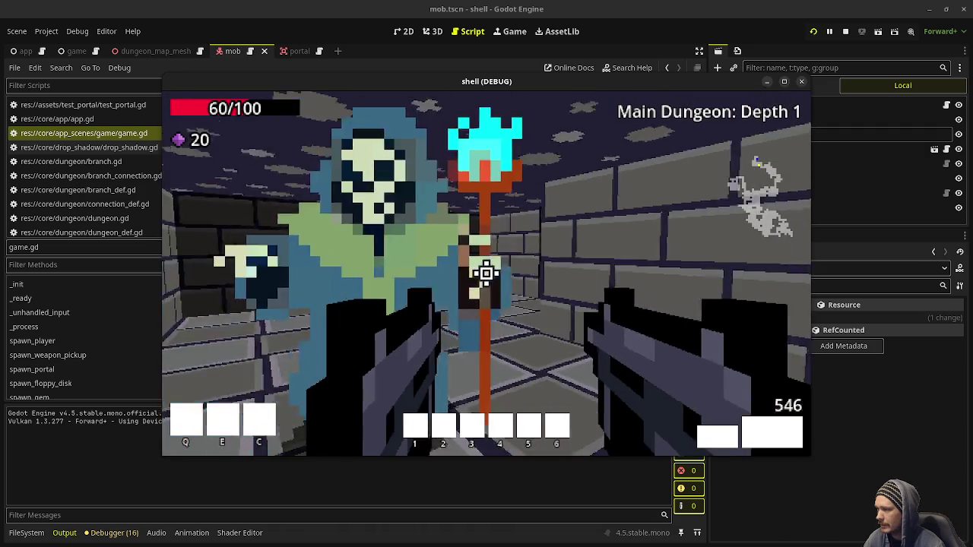
- Shoot the skeleton mage, grab its gems, and walk through the green portal to depth 2
left_click(486, 274)
left_click(487, 273)
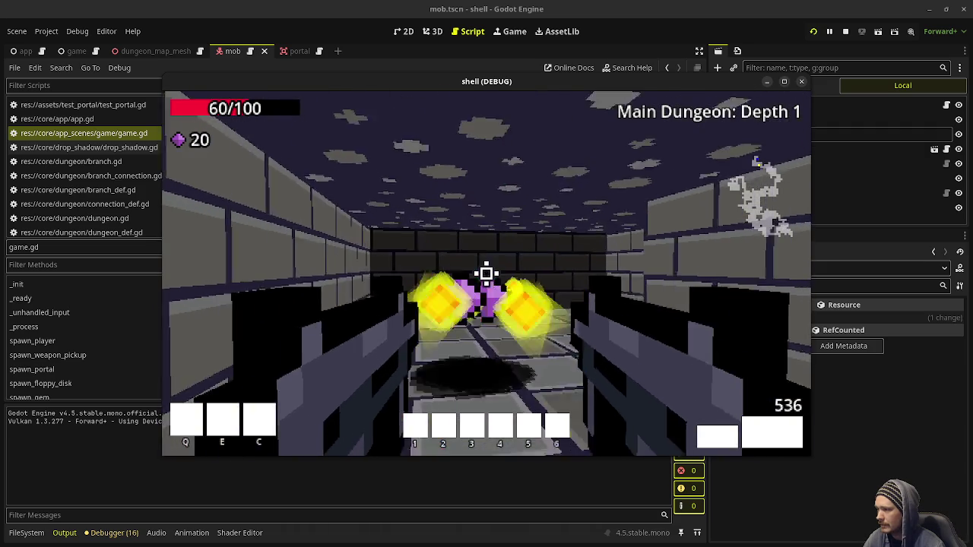
key("w")
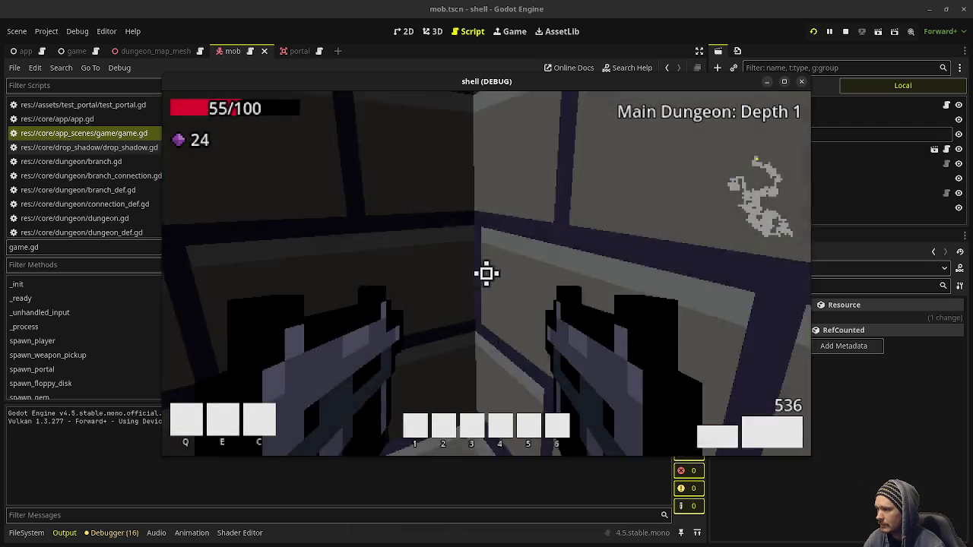
key("w")
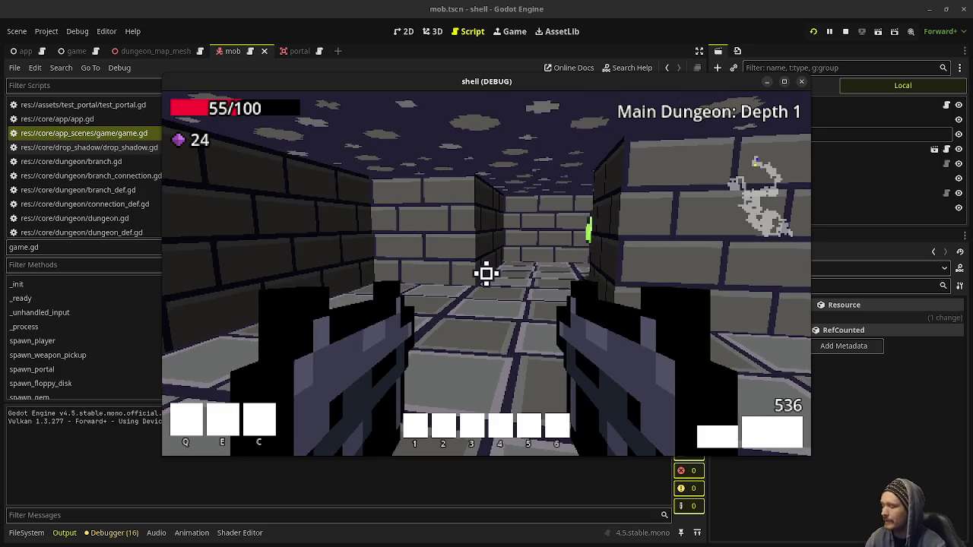
key("w")
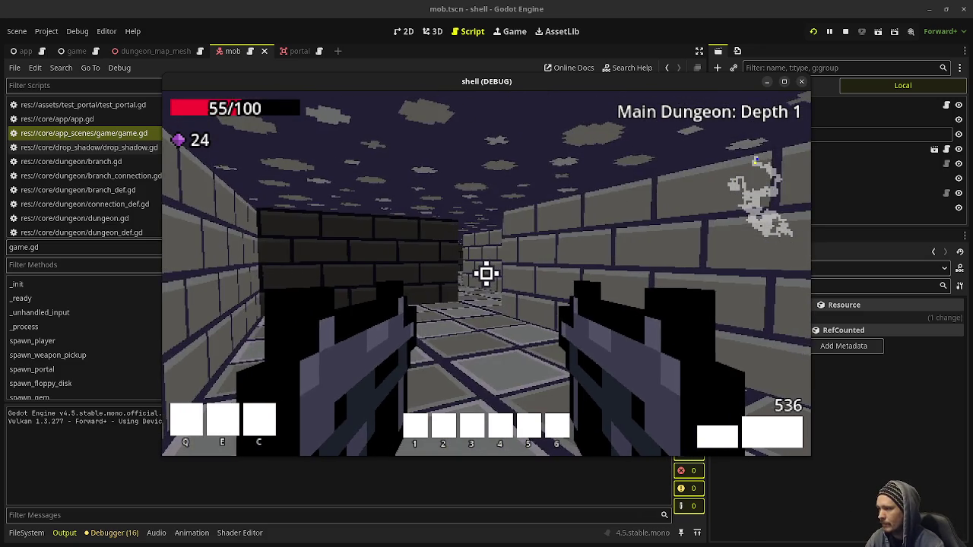
key("w")
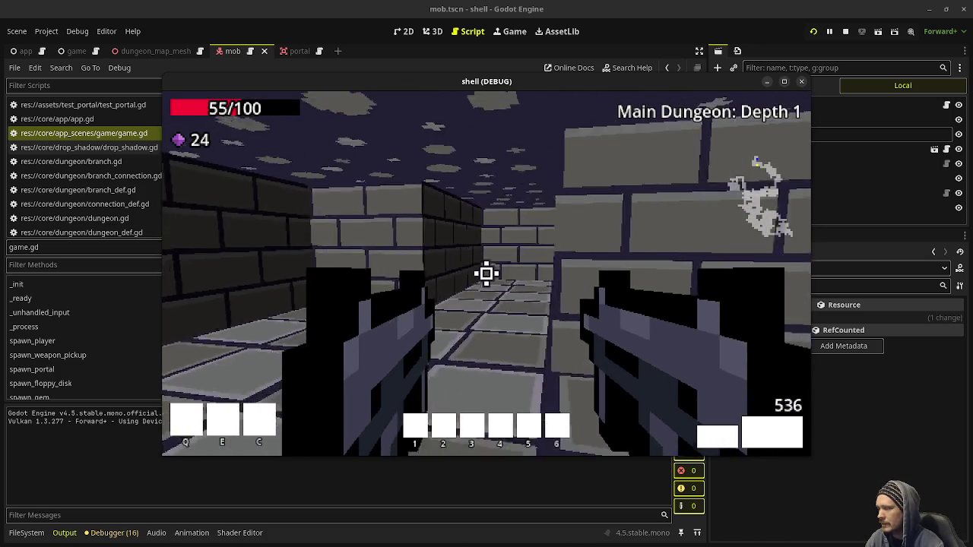
key("w")
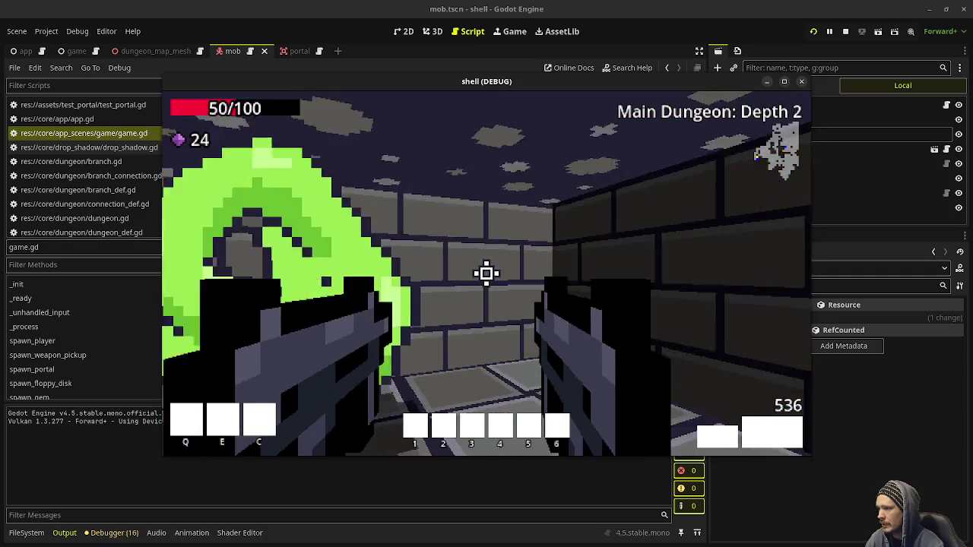
left_click(486, 274)
- Kill the skeleton mob on depth 2 and pick up its gems and ammo
left_click(487, 274)
left_click(487, 274)
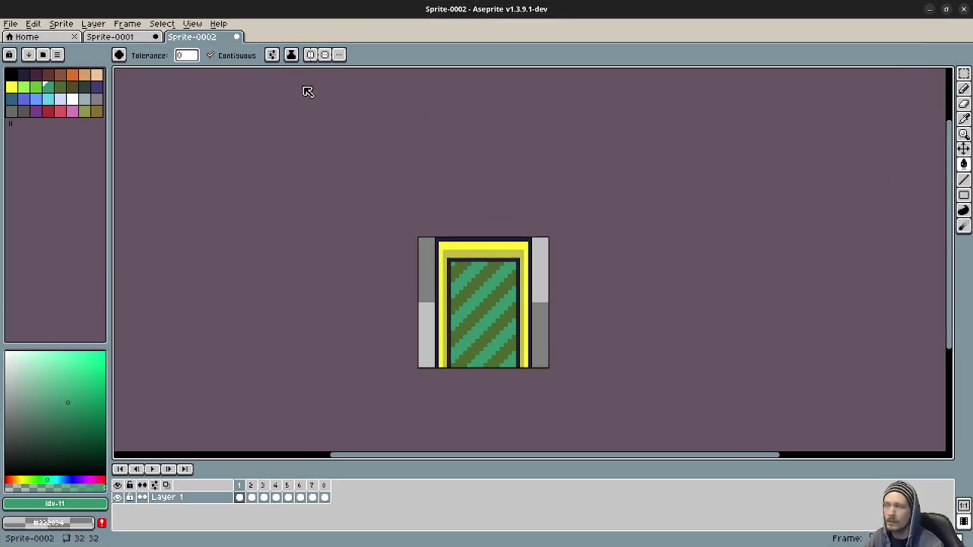
left_click(7, 25)
- Create a 2321x2526 sprite, paste the Dungeon Crawl dungeon map in, and commit it
left_click(21, 38)
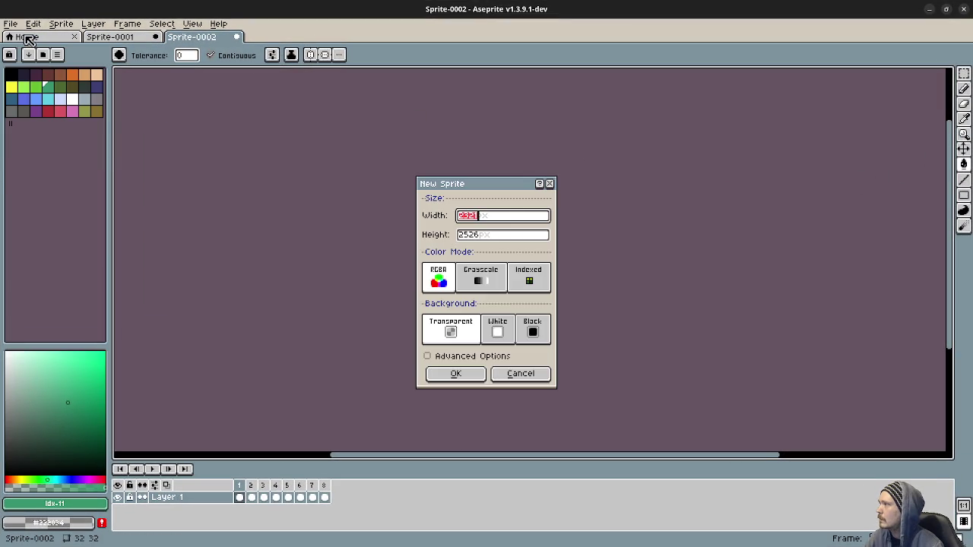
left_click(467, 373)
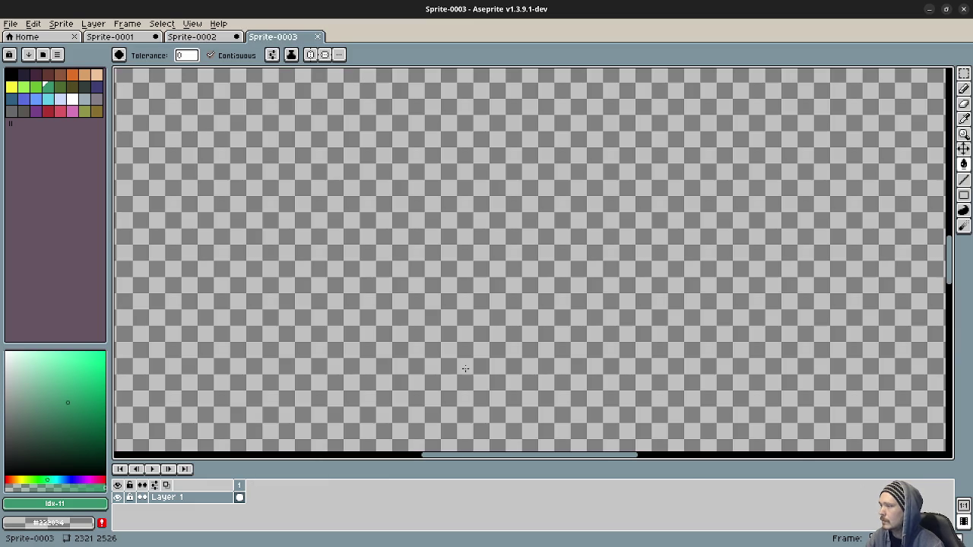
key("ctrl+v")
scroll(419, 295, "up", 5)
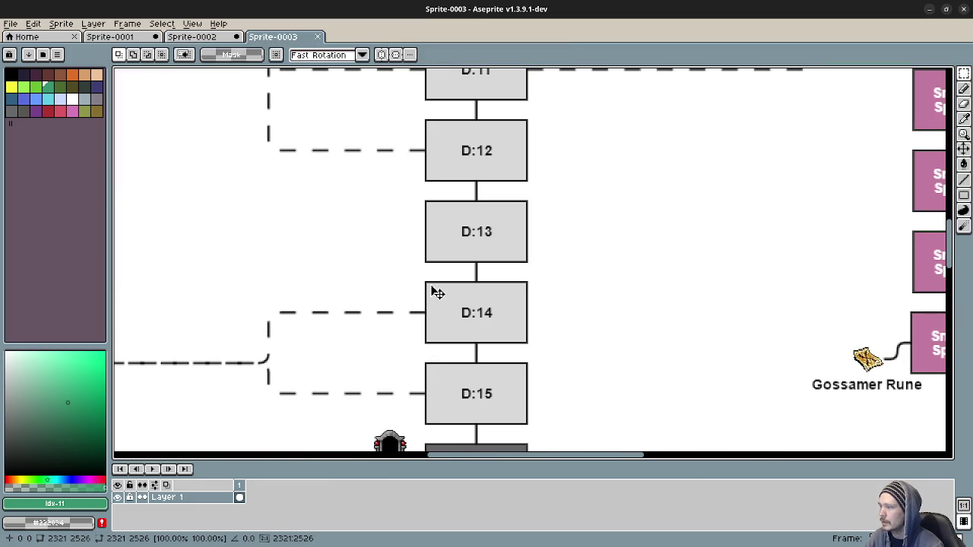
scroll(437, 293, "down", 4)
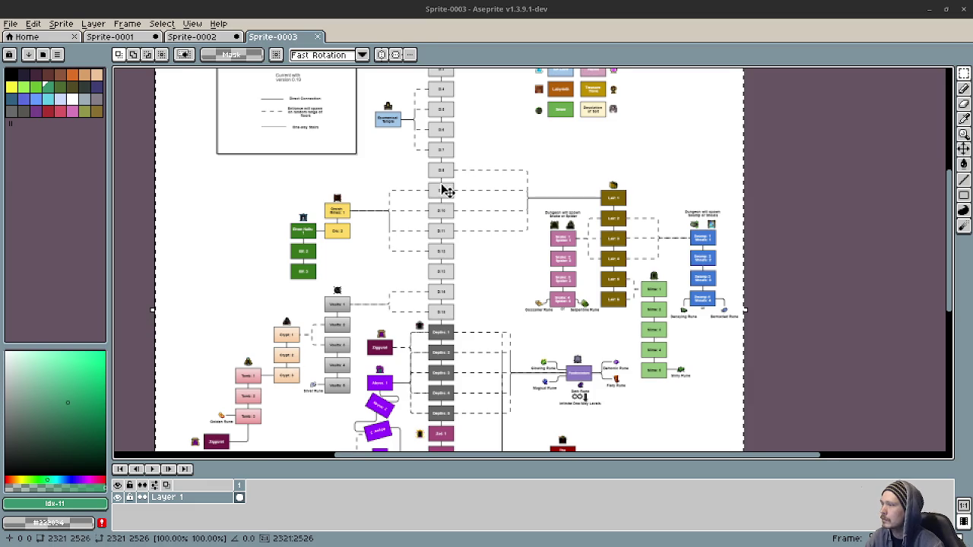
left_click_drag(445, 190, 450, 223)
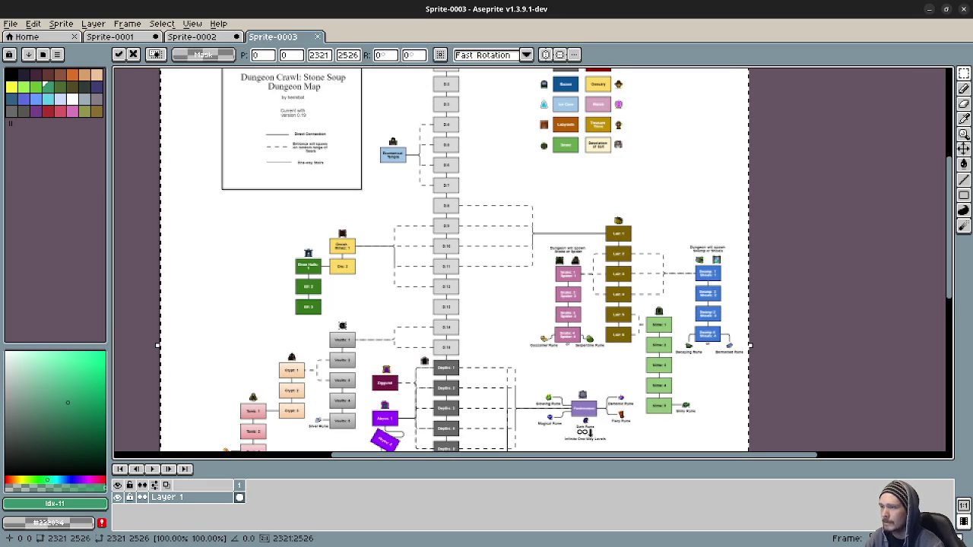
key("Return")
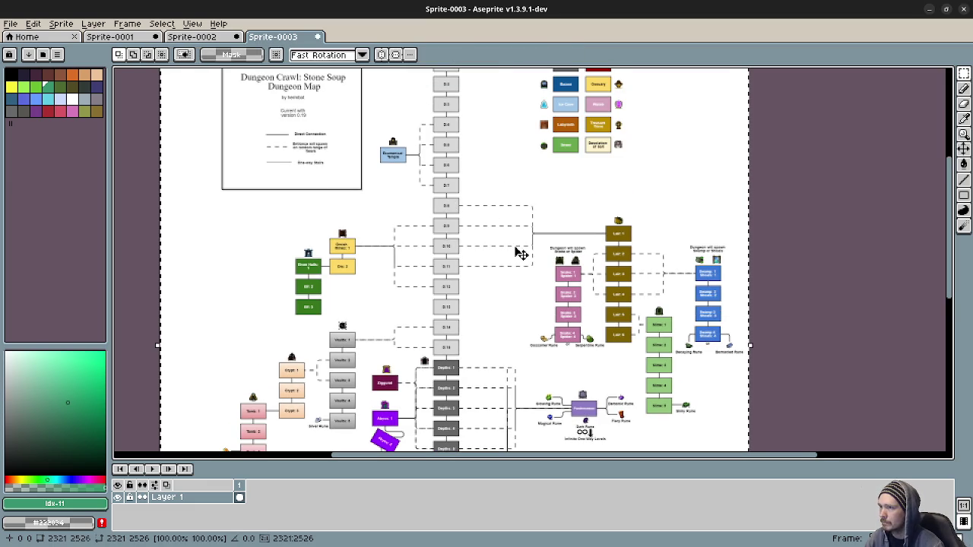
left_click_drag(522, 274, 541, 232)
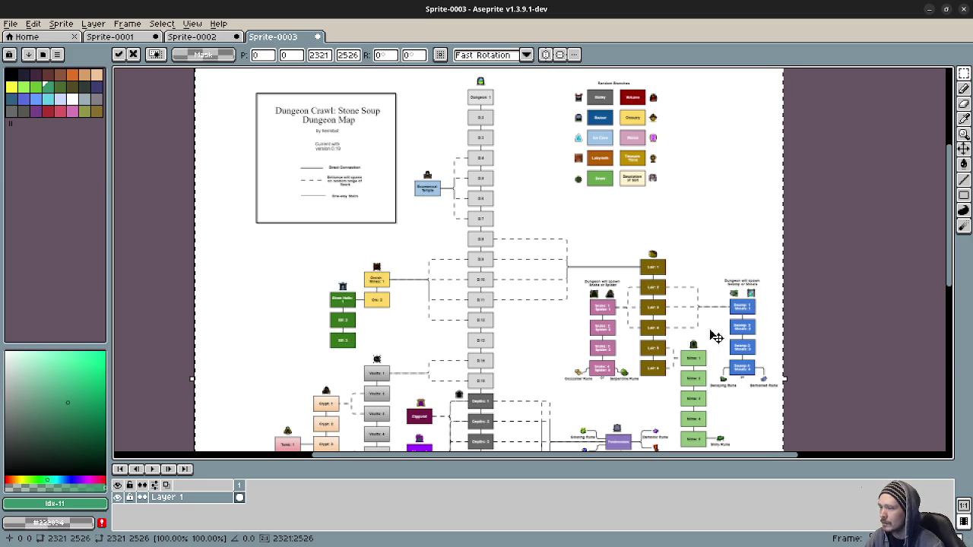
scroll(706, 346, "down", 2)
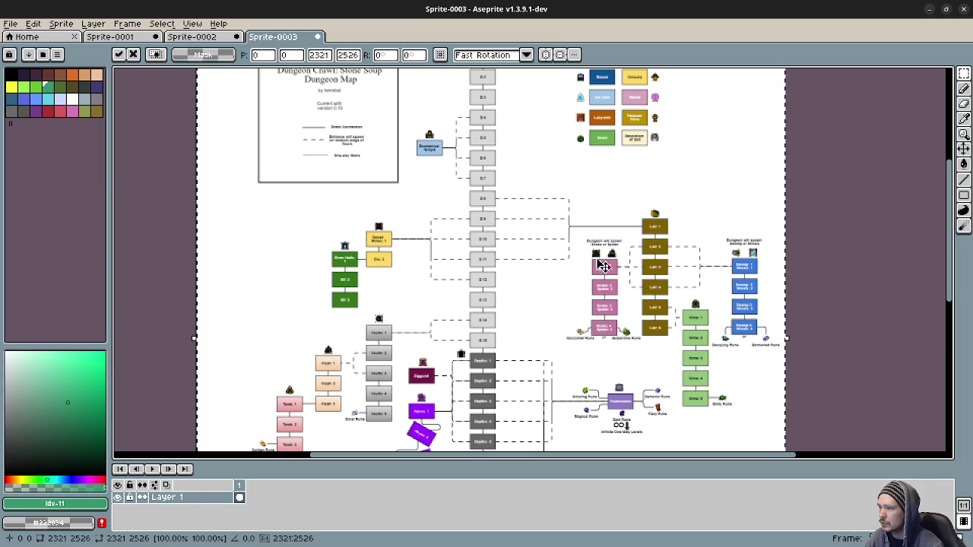
scroll(605, 274, "up", 4)
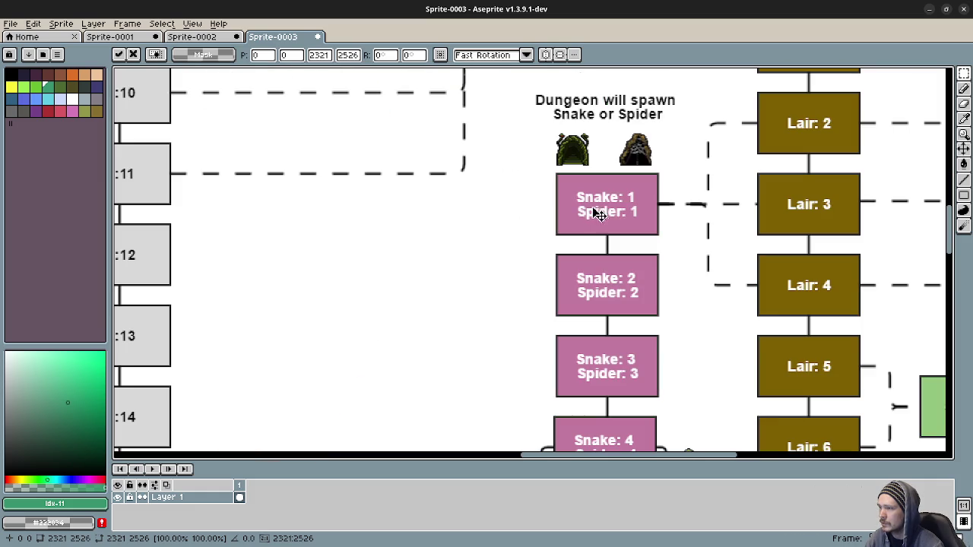
mouse_move(699, 232)
left_mouse_down()
mouse_move(561, 289)
mouse_move(339, 303)
left_mouse_up()
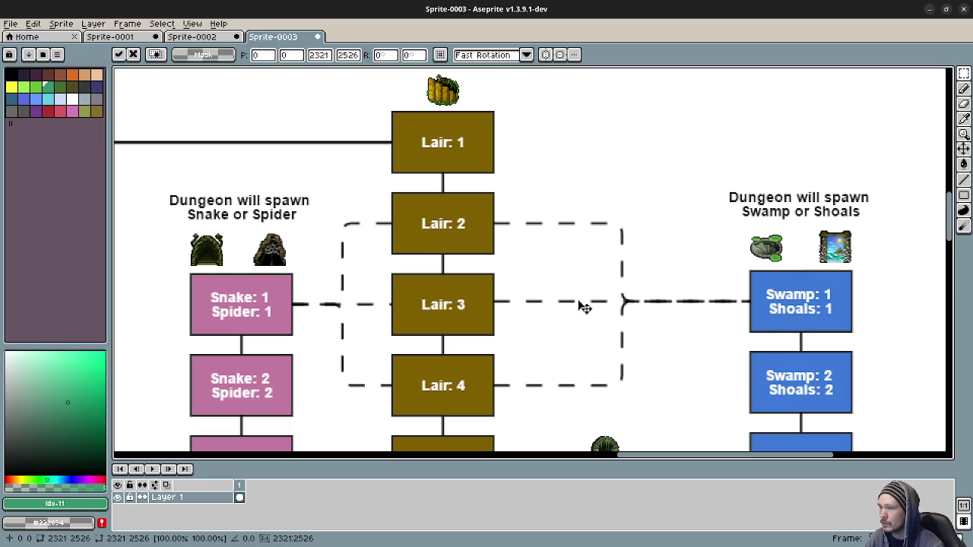
left_click_drag(597, 302, 658, 256)
mouse_move(691, 311)
left_mouse_down()
mouse_move(685, 284)
mouse_move(701, 226)
left_mouse_up()
scroll(677, 342, "down", 3)
mouse_move(413, 254)
left_mouse_down()
mouse_move(557, 293)
mouse_move(590, 326)
mouse_move(575, 314)
left_mouse_up()
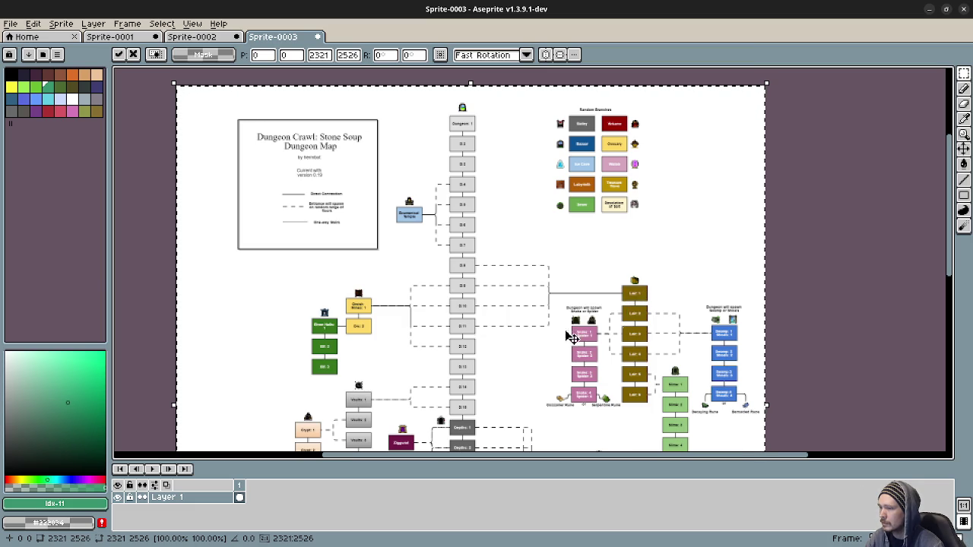
left_click(929, 9)
- Fire at the green enemy, then move along the corridor and dodge the approaching robed skeleton
left_click(521, 202)
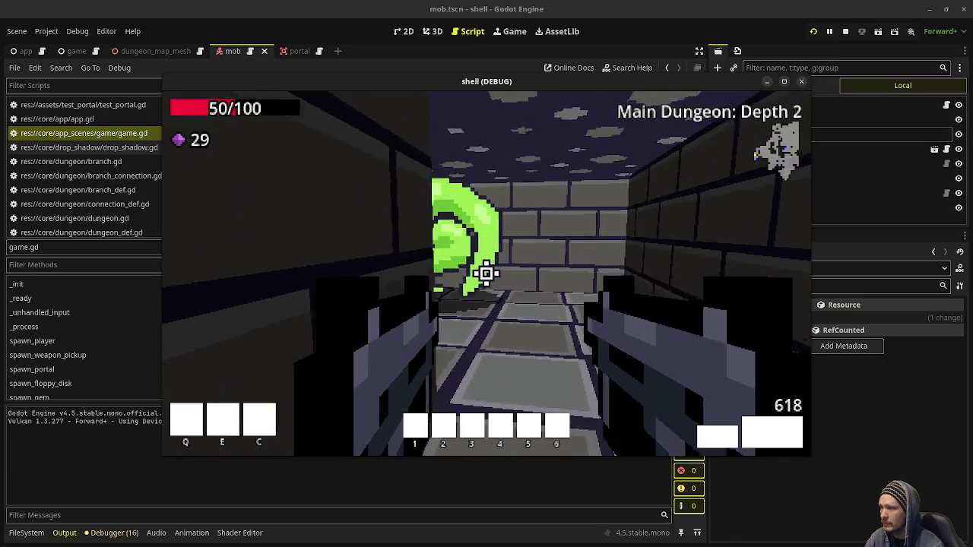
key("w")
key("w")
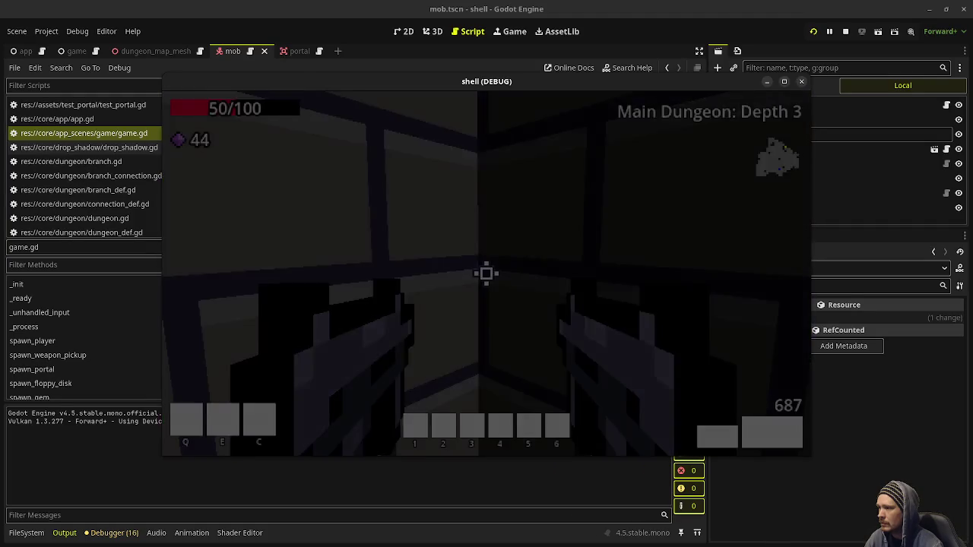
key("w")
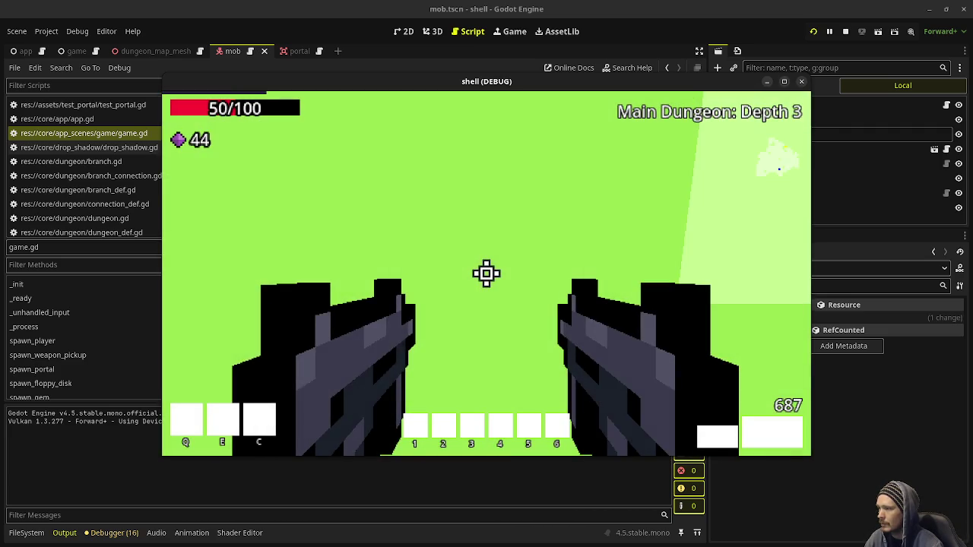
key("s")
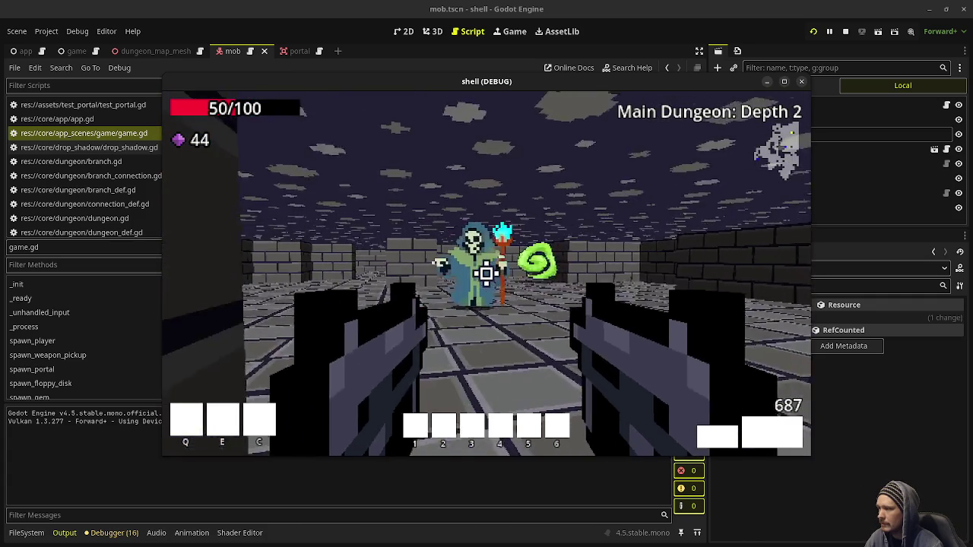
key("d")
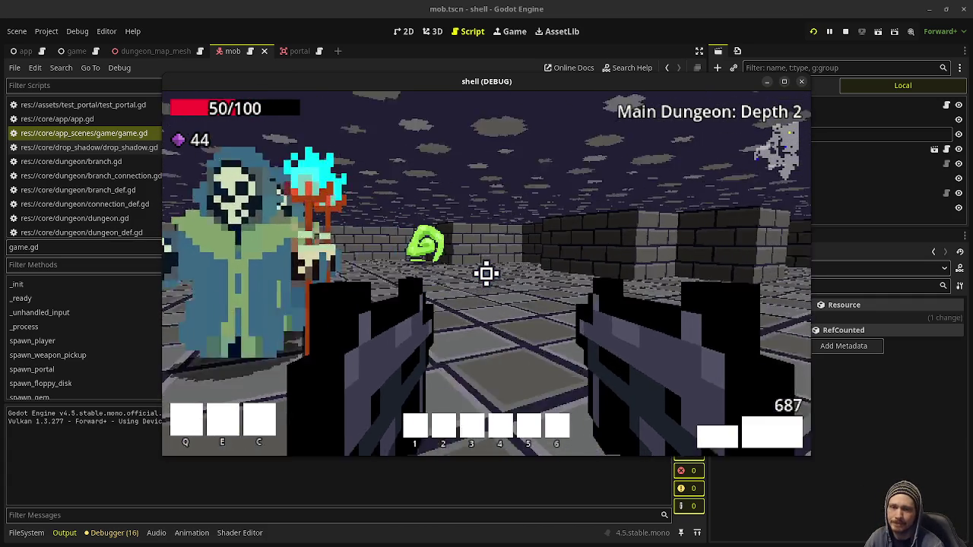
key("a")
key("d")
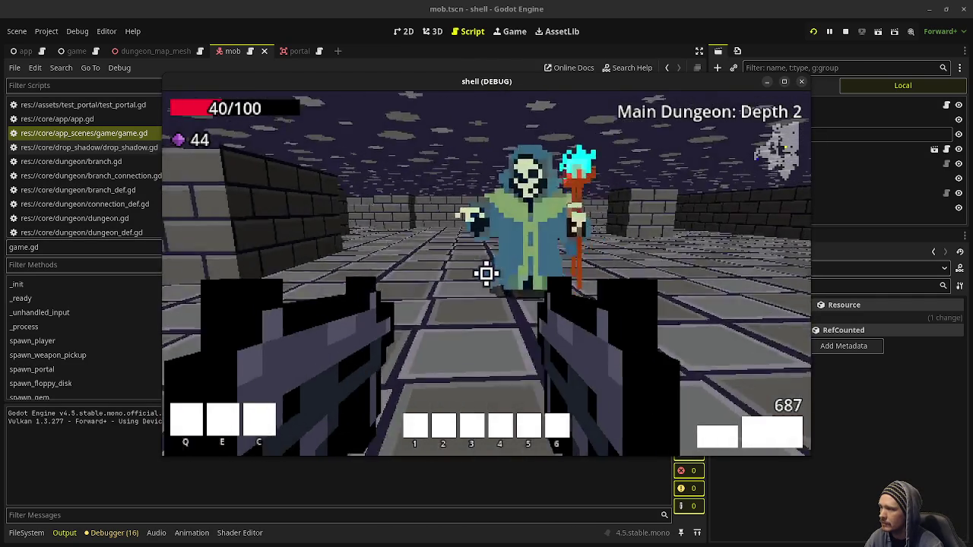
- Kill the skeleton on Depth 2, collect the gem pile and head toward the floppy-disk pickup
left_click(487, 274)
left_click(486, 274)
key("w")
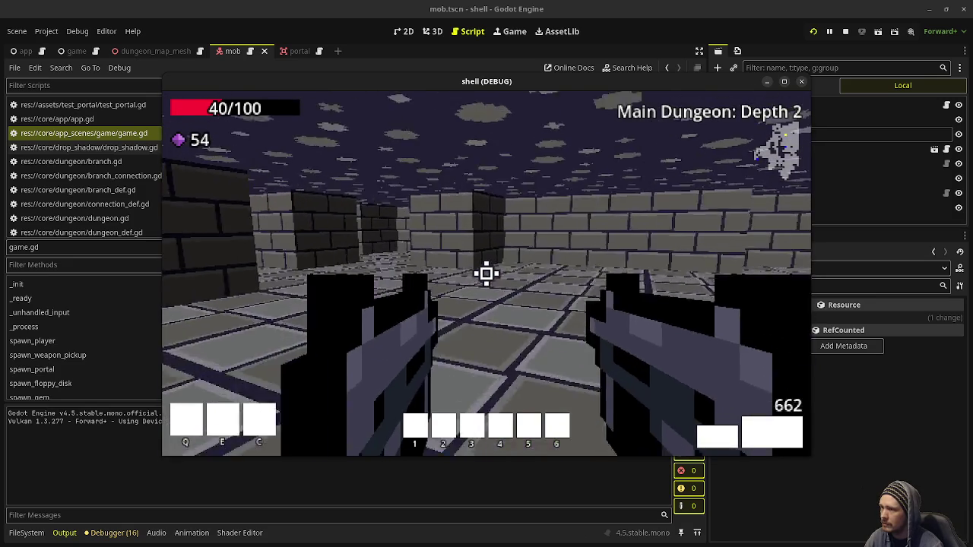
key("w")
key("w")
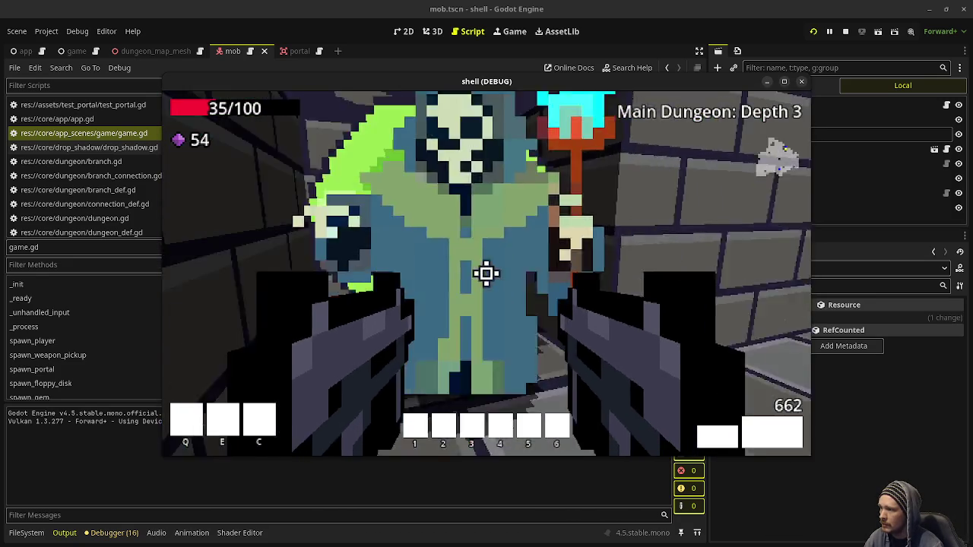
- On Depth 3, shoot the green enemy and the room of skeleton mages, then walk over their gems
left_click(487, 274)
left_click(487, 274)
left_click(486, 274)
left_click(486, 274)
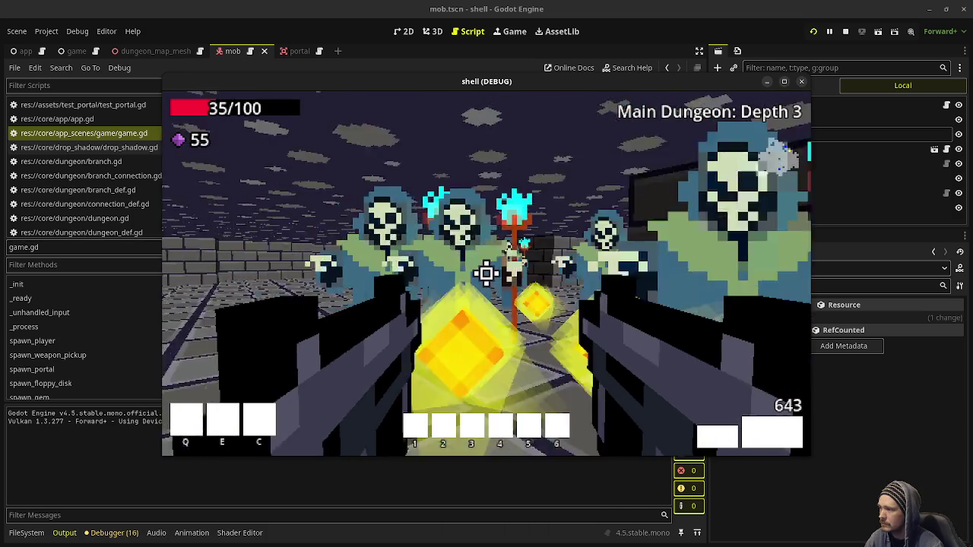
left_click(486, 273)
key("w")
key("w")
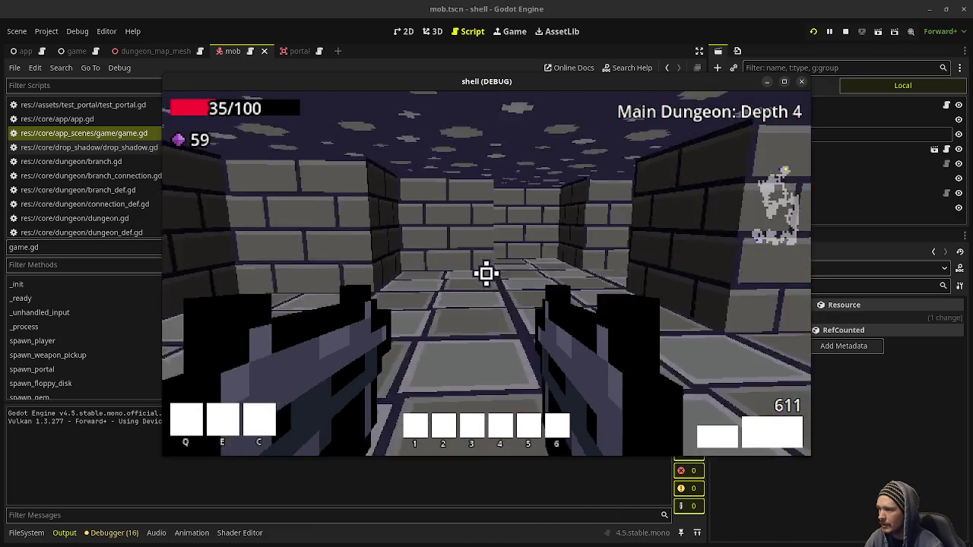
- Cross the open floor to the brick corner and gun down the advancing skeleton mob
key("w")
key("w")
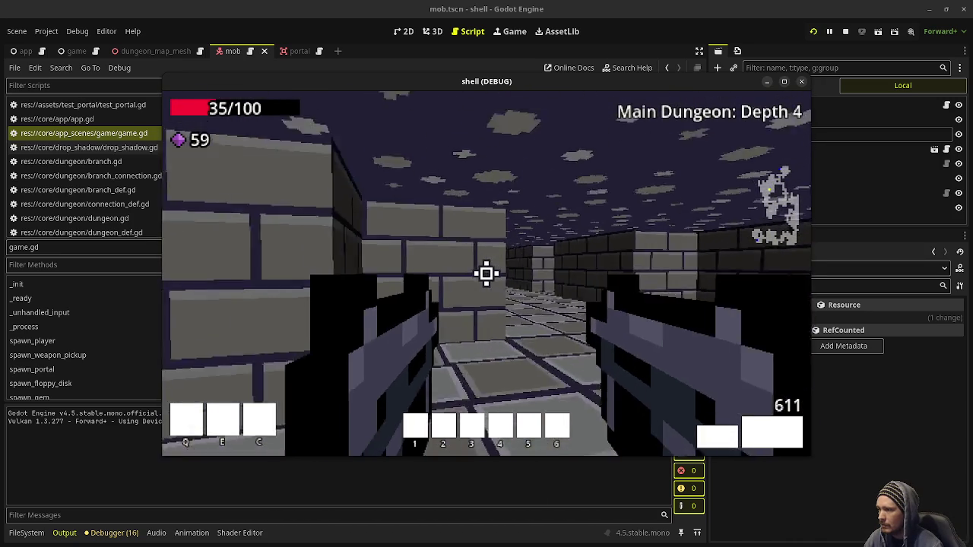
key("w")
key("w")
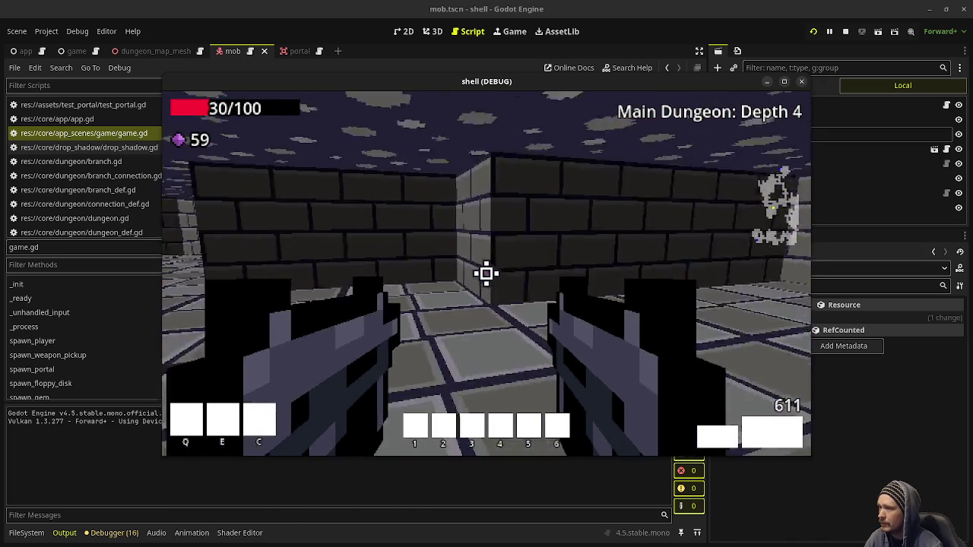
key("w")
key("w")
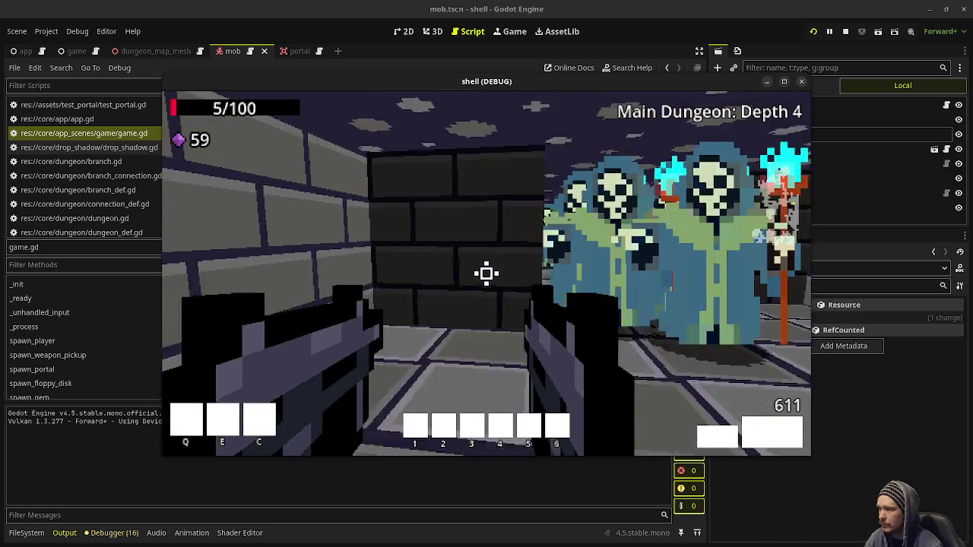
left_click_drag(487, 274, 487, 273)
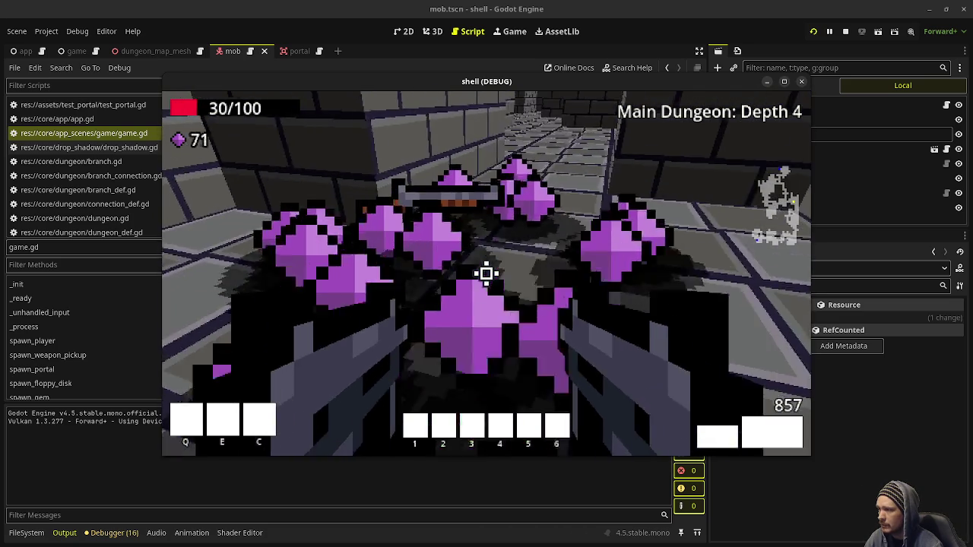
- Walk down the corridor, pick up the shotgun and follow the brick wall toward the corner pillar
key("w")
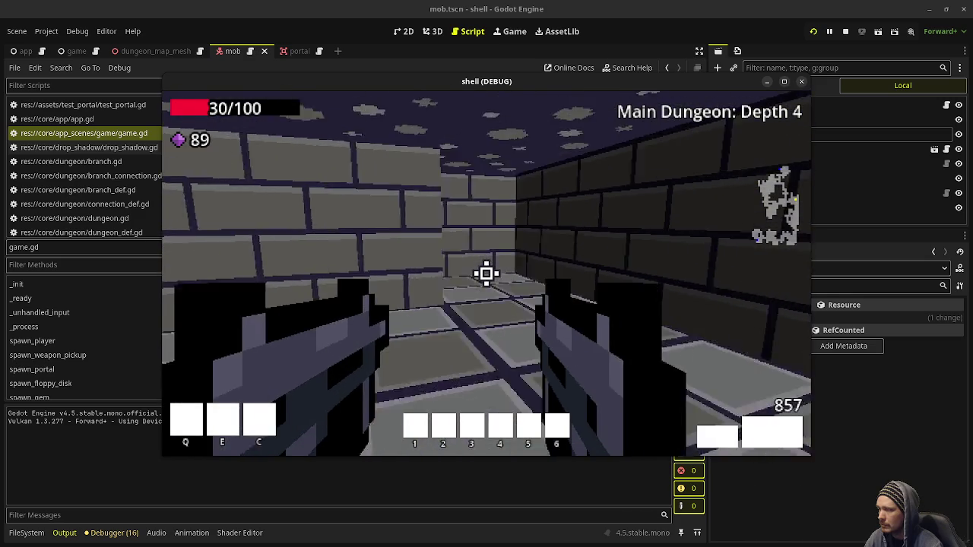
key("w")
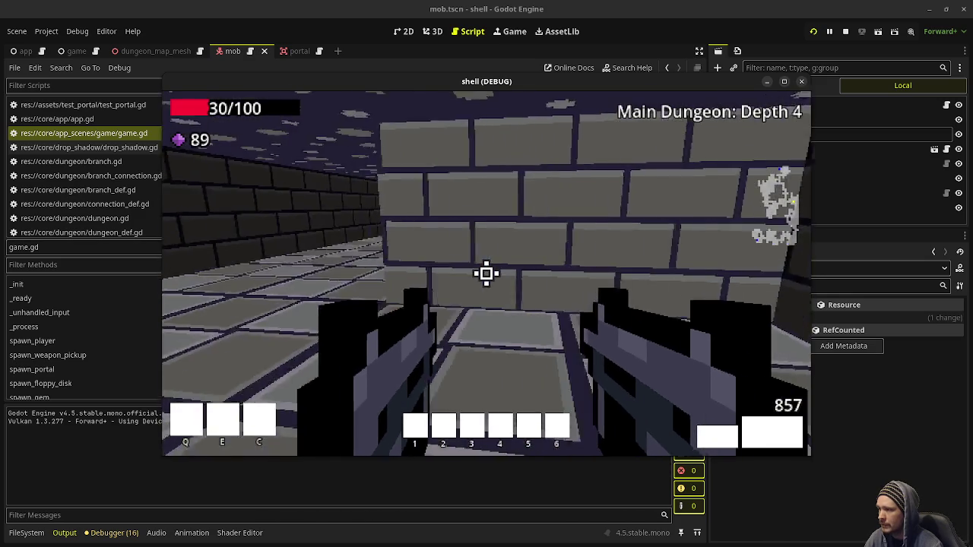
key("w")
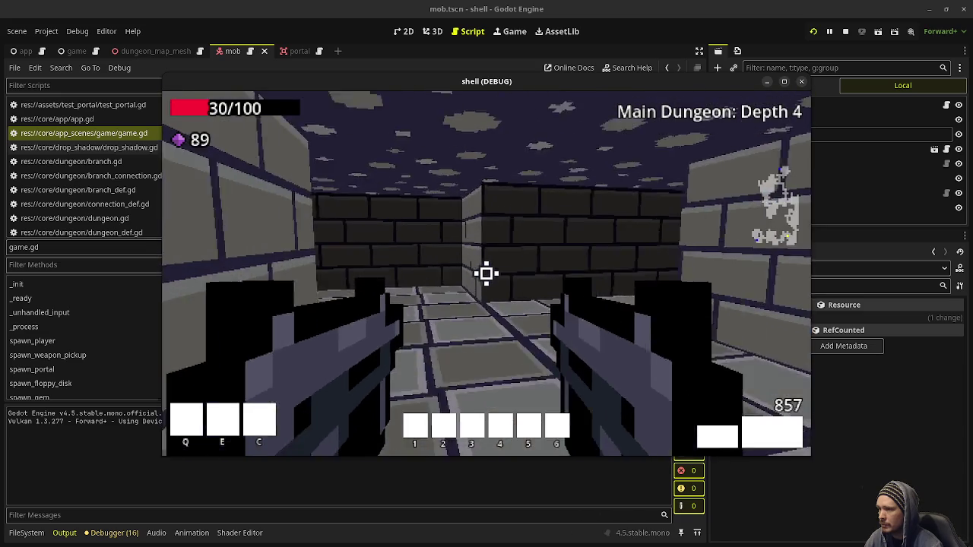
key("w")
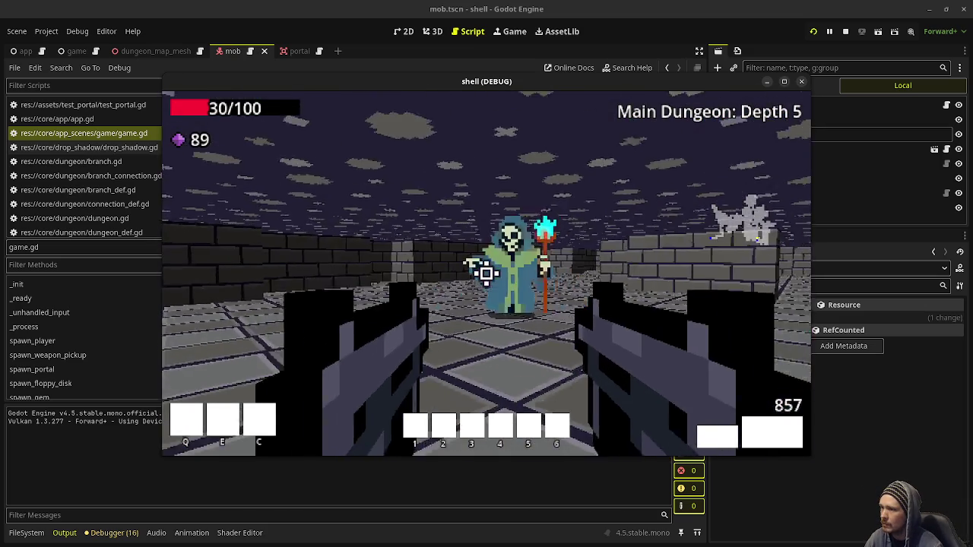
- Shoot the skeleton on Depth 5 and walk through the corridors and open room beyond
left_click(486, 274)
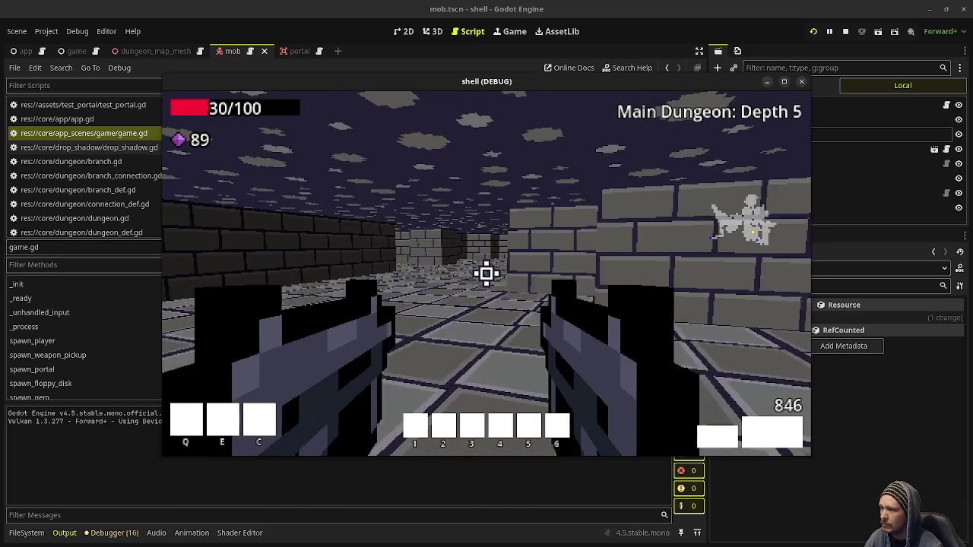
key("w")
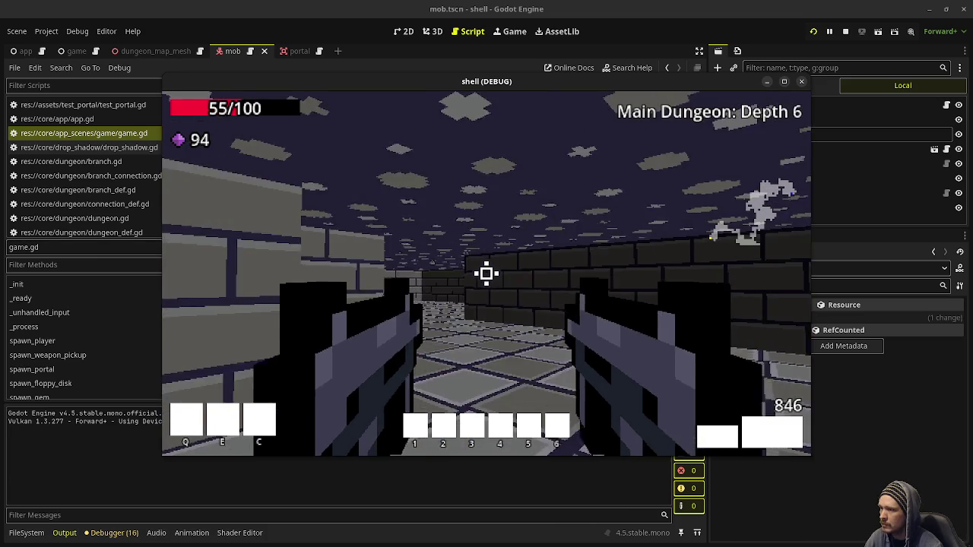
key("w")
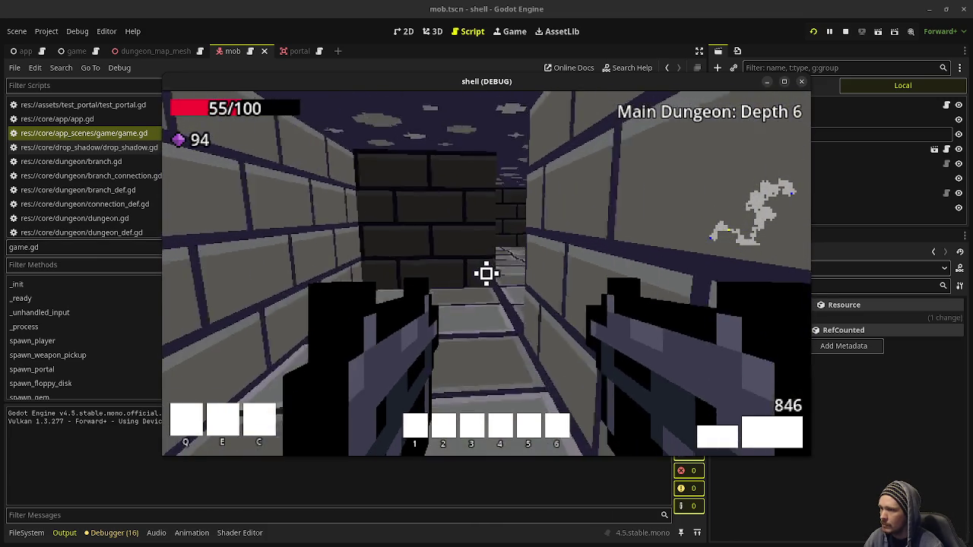
mouse_move(486, 274)
key("w")
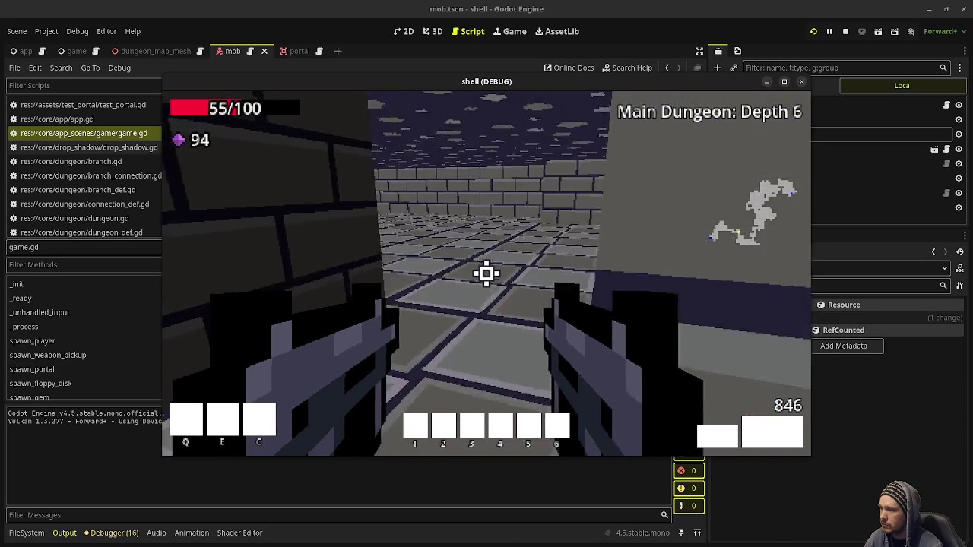
key("w")
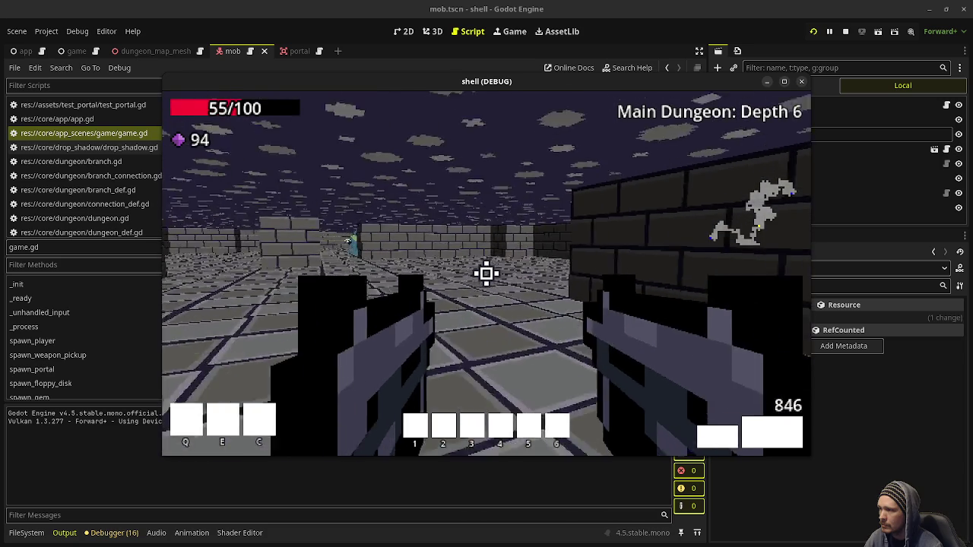
key("w")
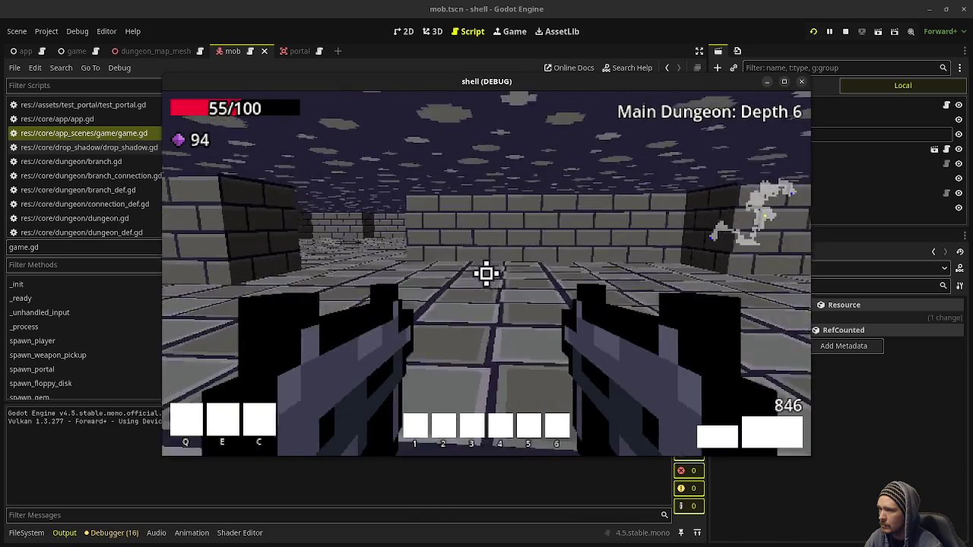
- Fire at the enemy ahead and continue down the corridor into the next room
left_click(487, 274)
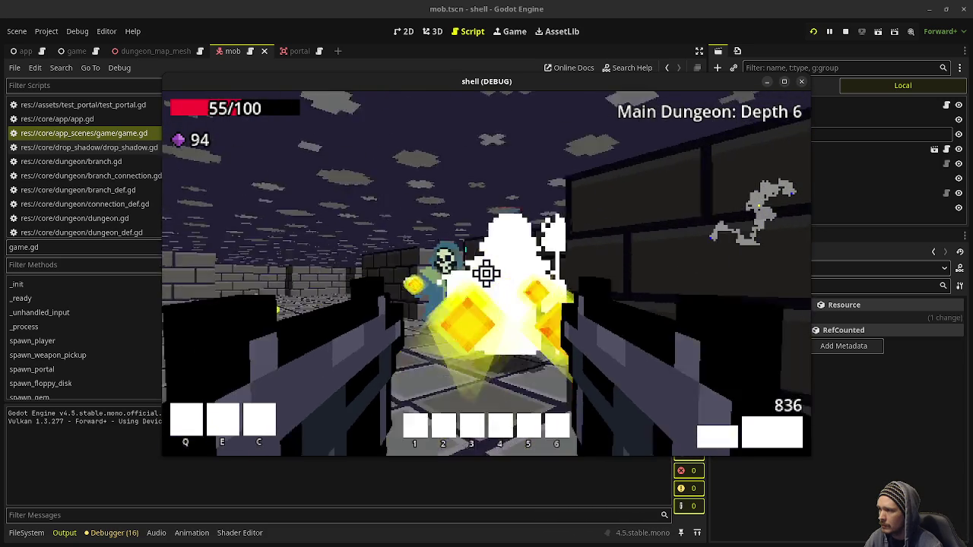
mouse_move(486, 274)
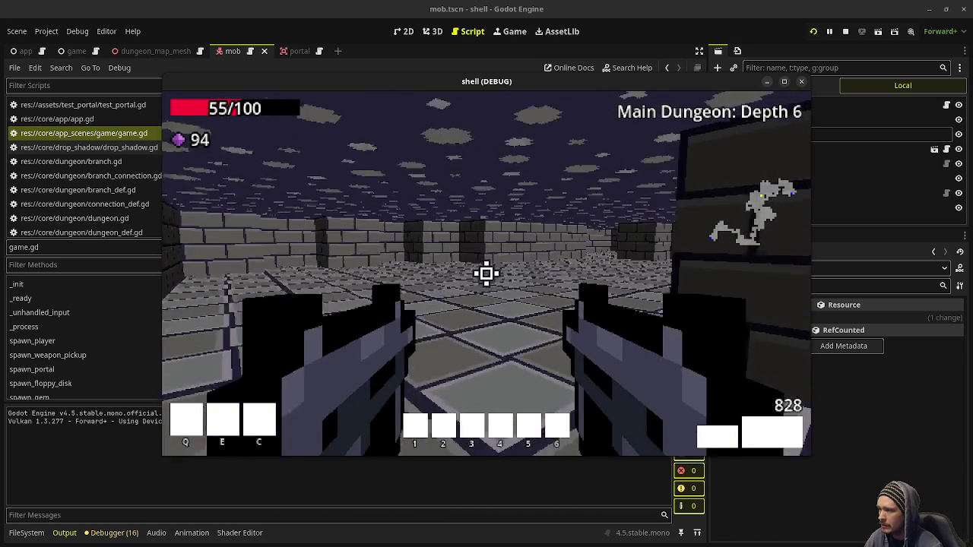
key("w")
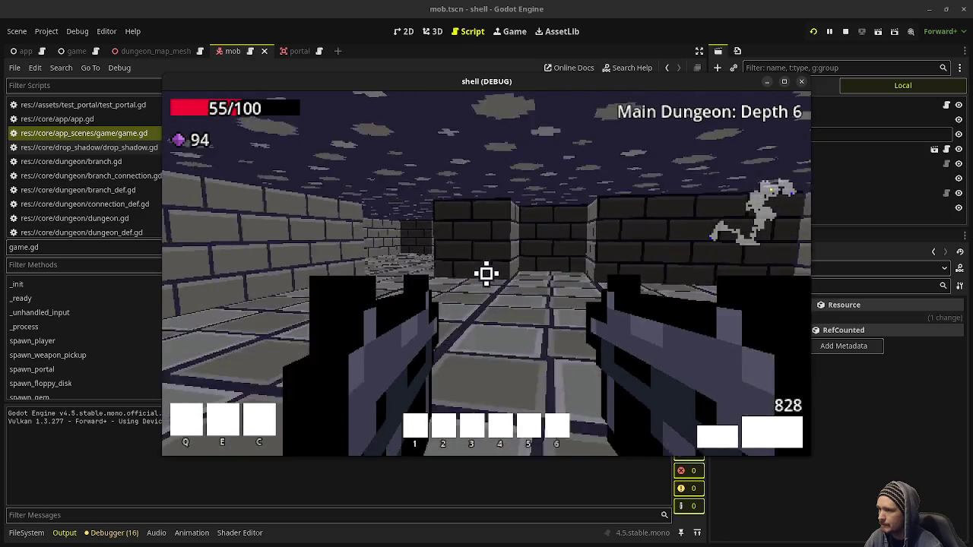
key("w")
key("w")
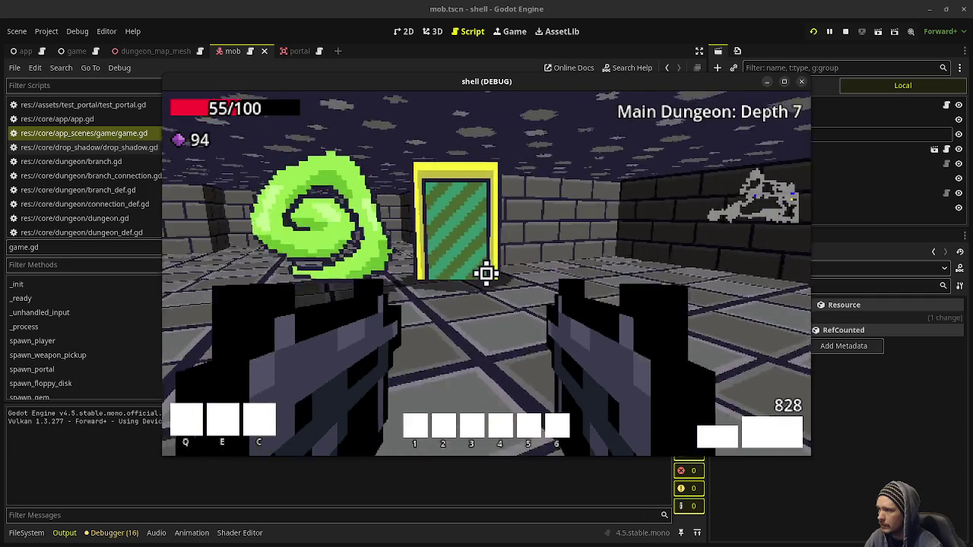
- Shoot the skeleton and skeleton mage, collecting the purple gems and ammo they leave
key("s")
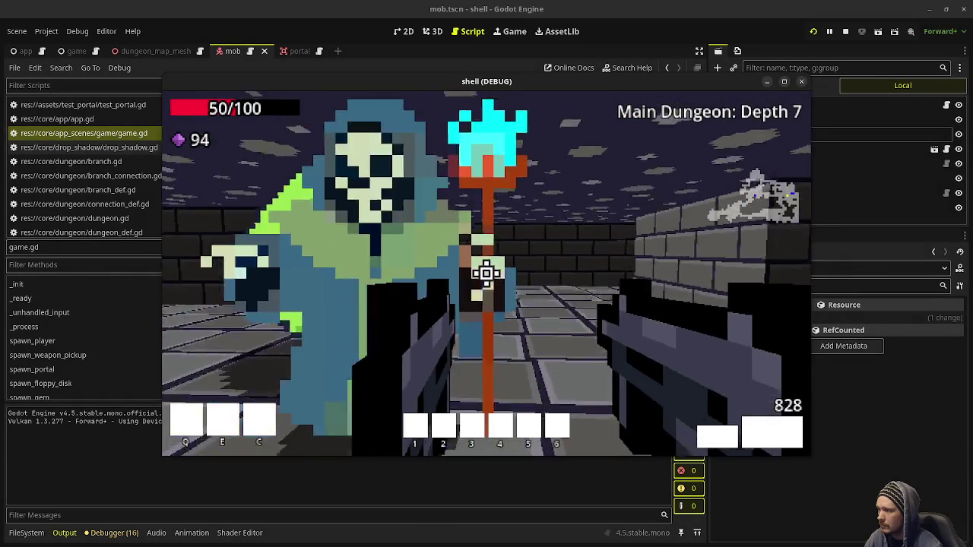
left_click(487, 273)
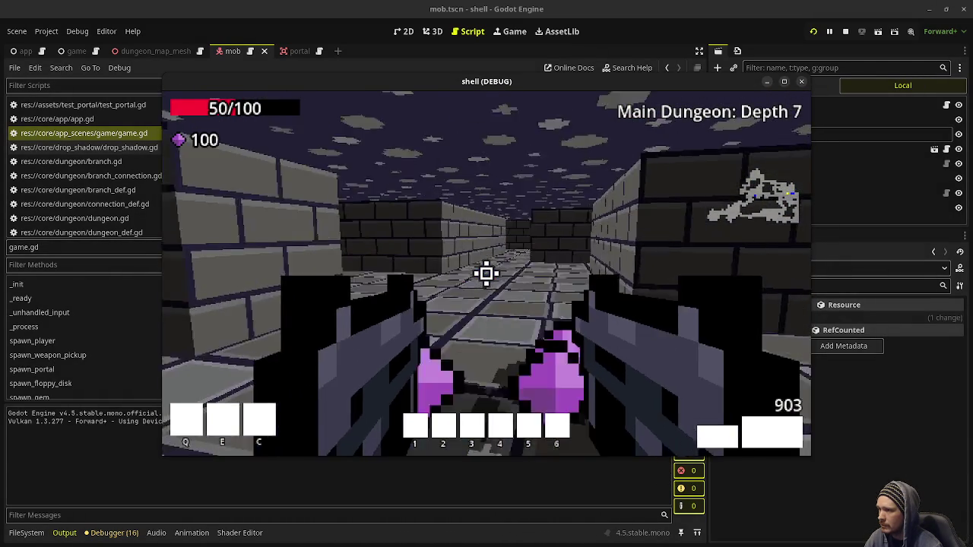
key("w")
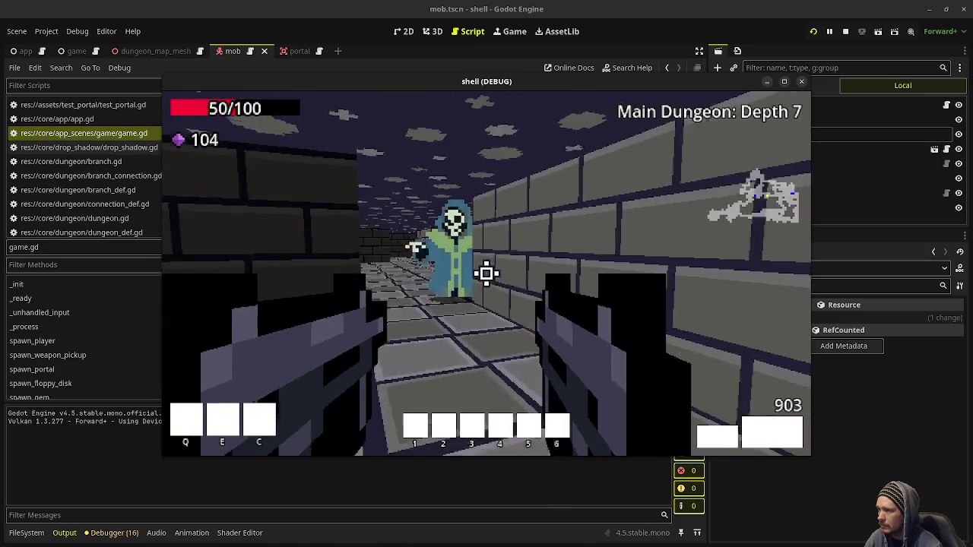
left_click(486, 274)
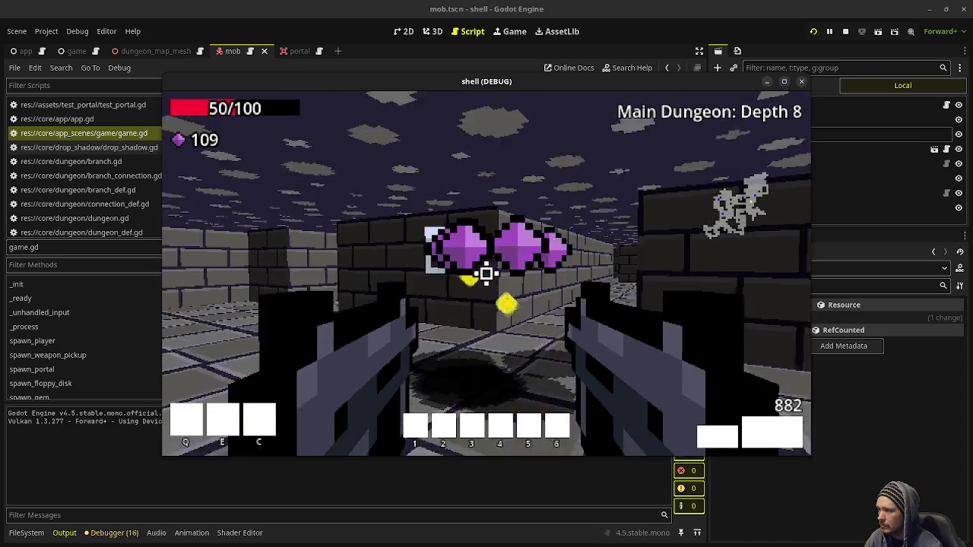
key("w")
left_click(486, 273)
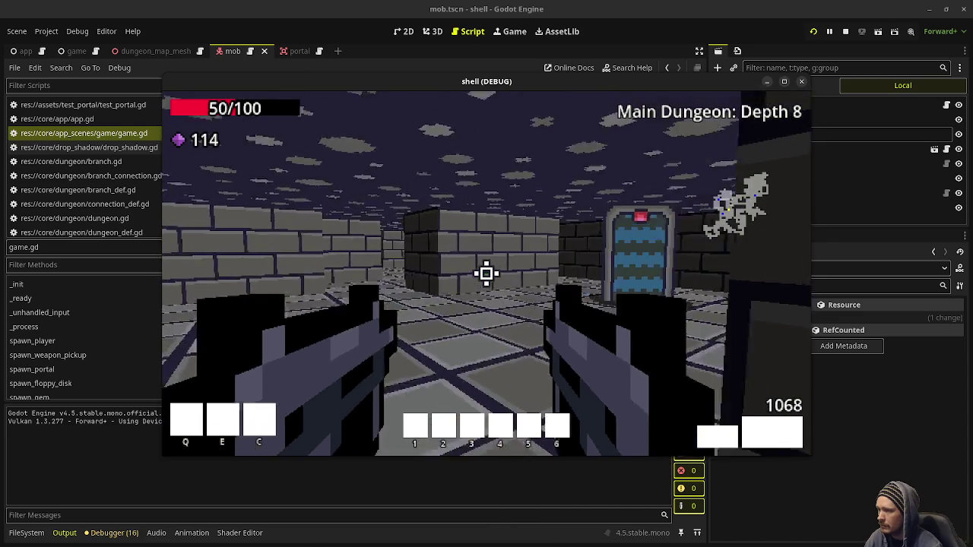
- Walk into the blue portal door to reach The Lair: Depth 1
key("w")
key("s")
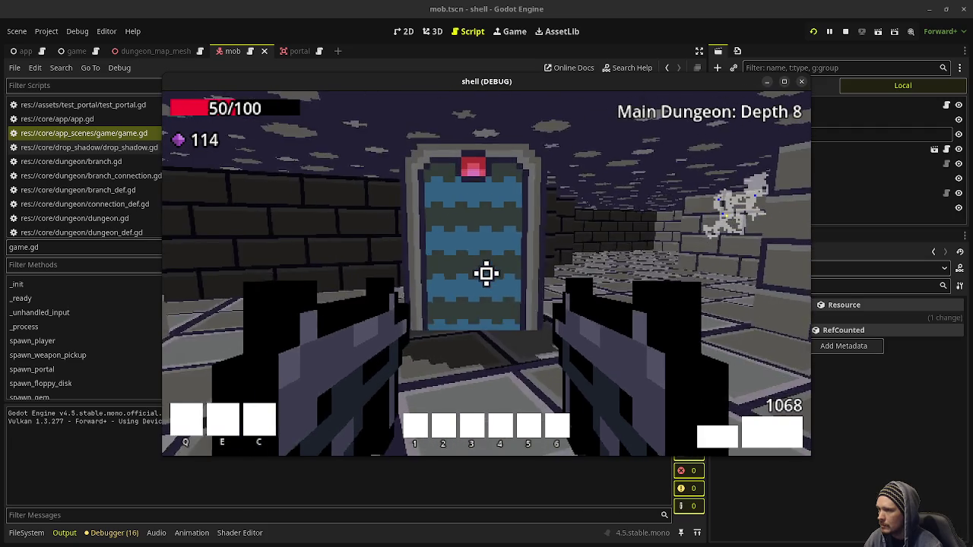
key("w")
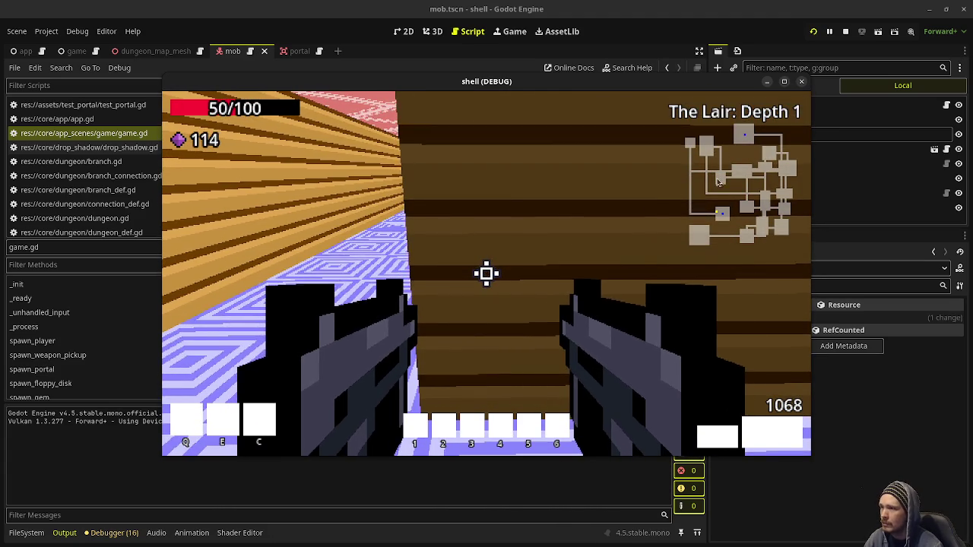
- Fire a shot, then walk down The Lair corridor into the room with the green creature
left_click(486, 273)
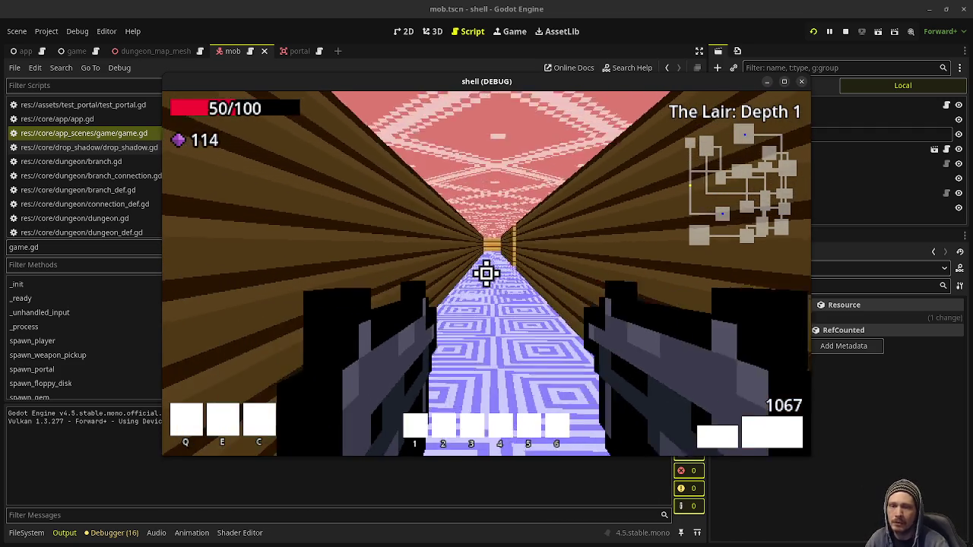
key("w")
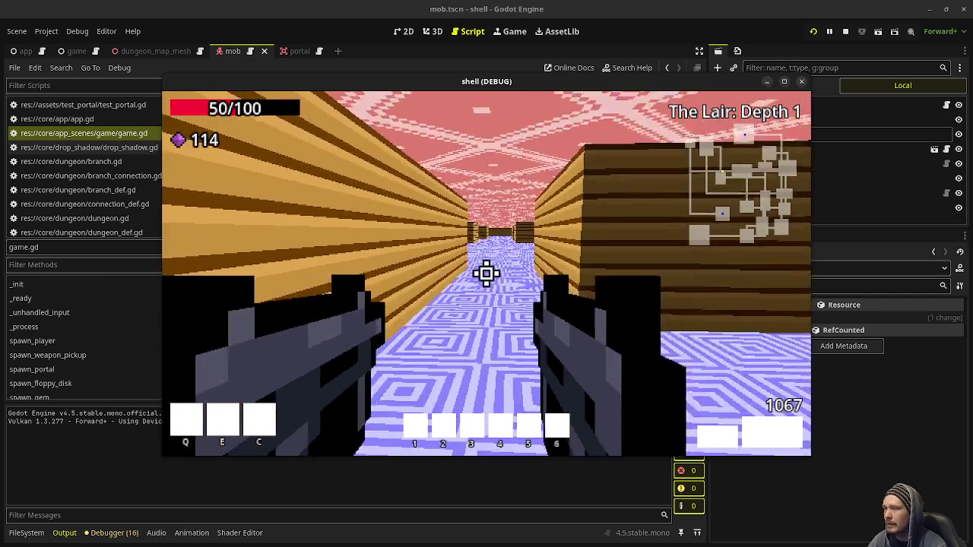
key("w")
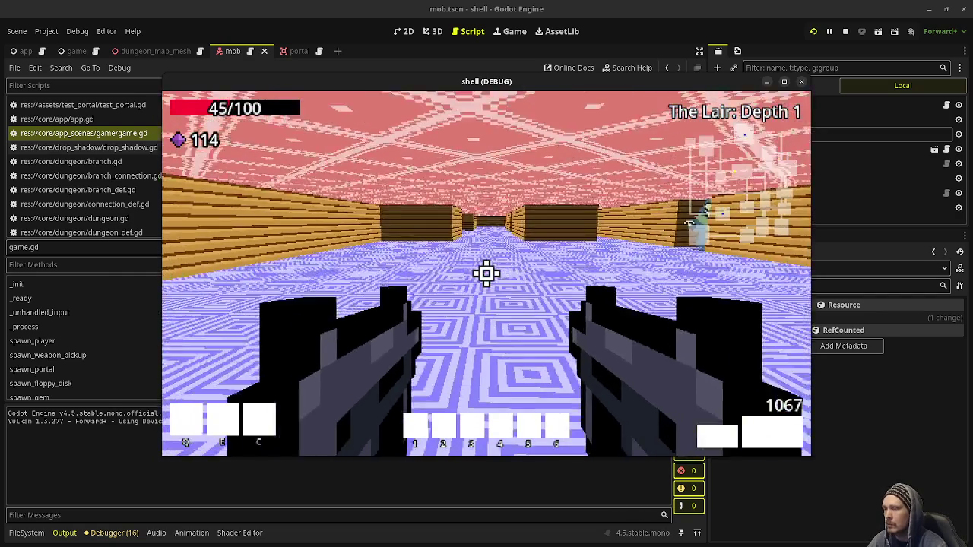
key("w")
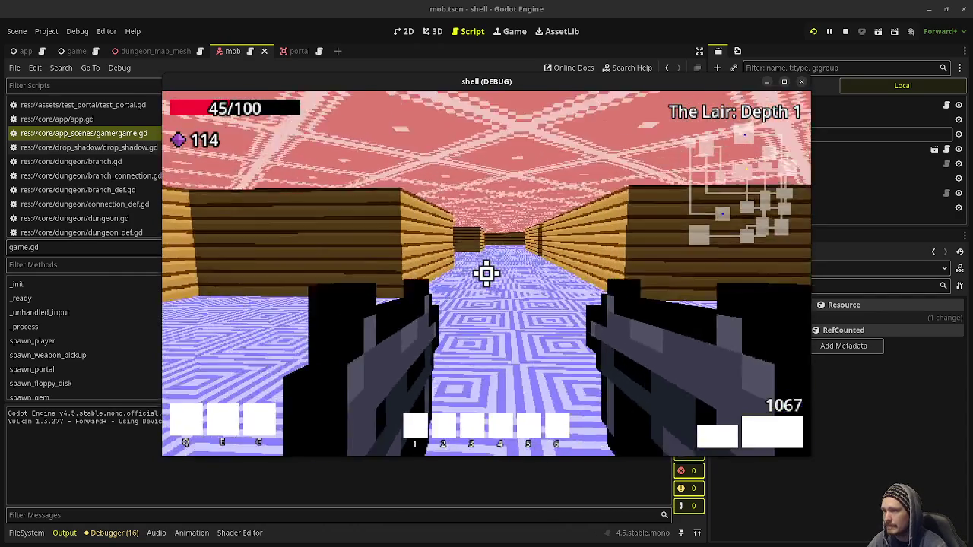
key("w")
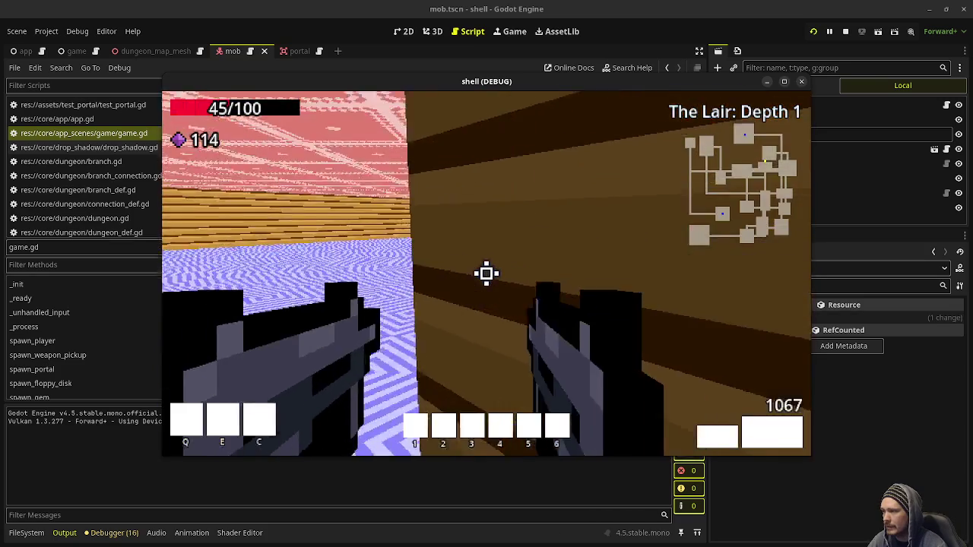
key("w")
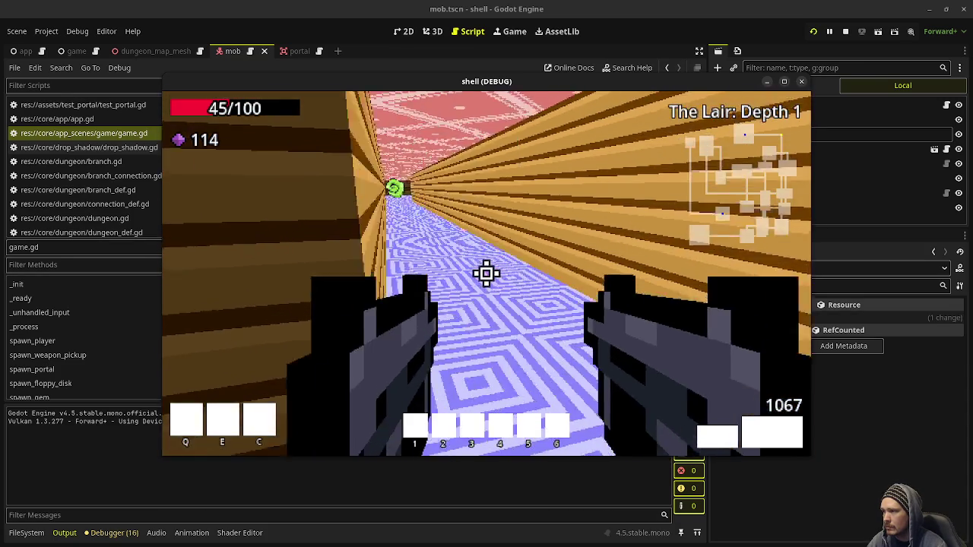
key("w")
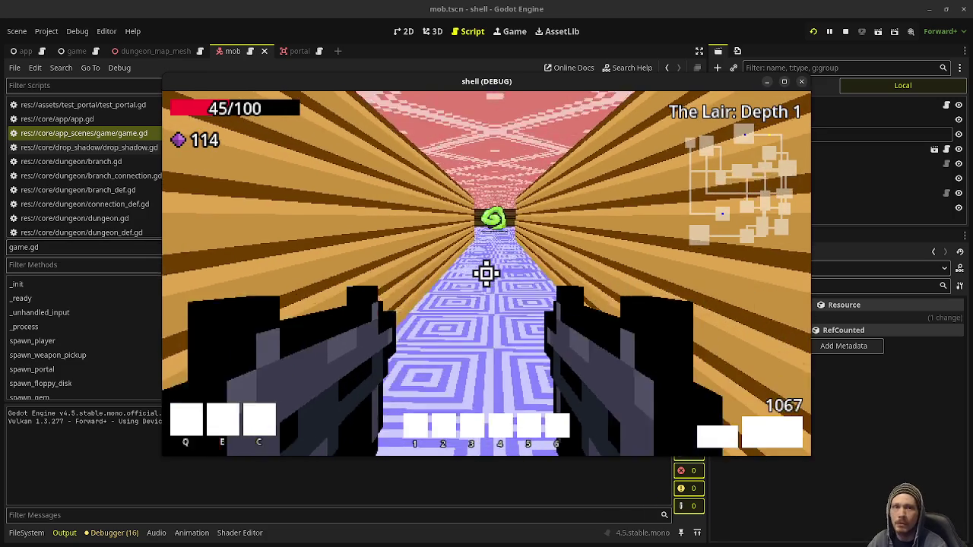
key("w")
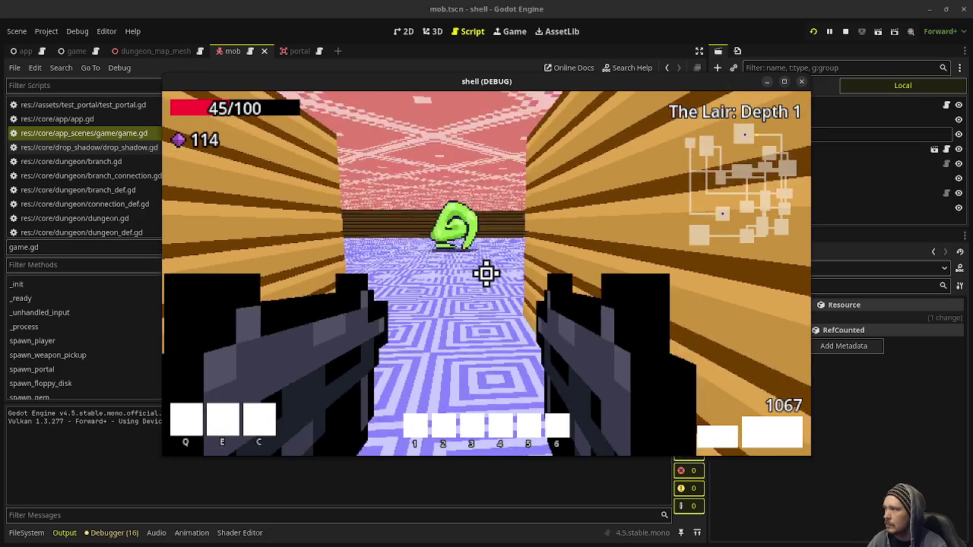
key("w")
key("w")
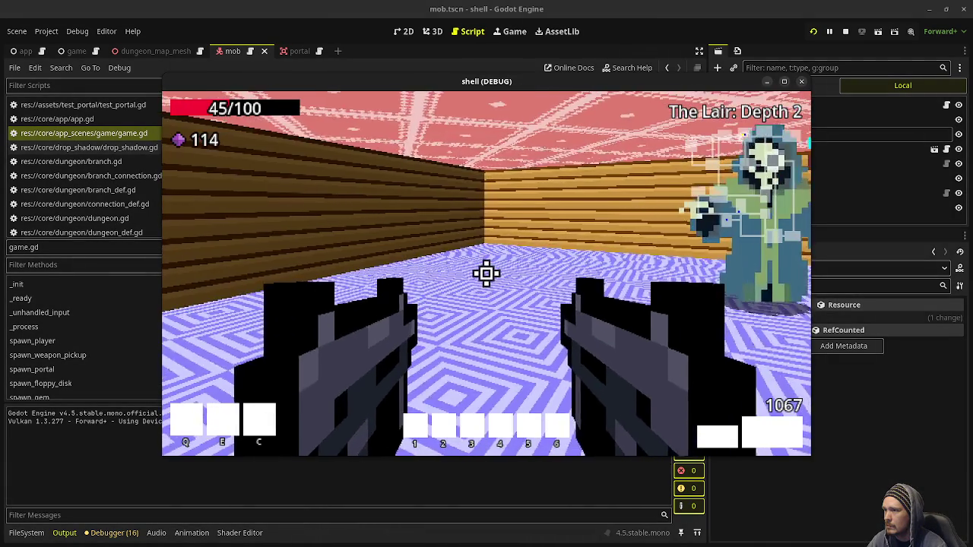
- Follow the next long corridor onward, turning left at its end
key("w")
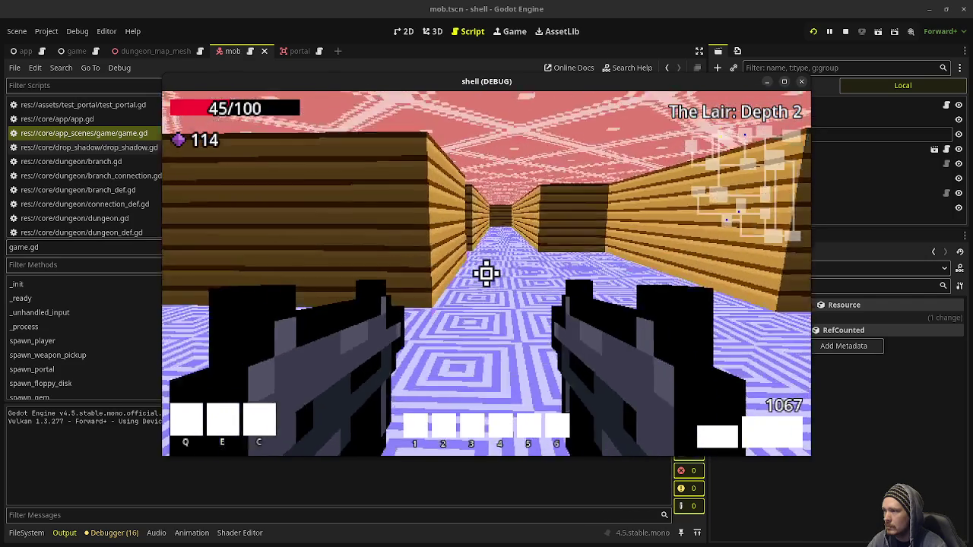
key("w")
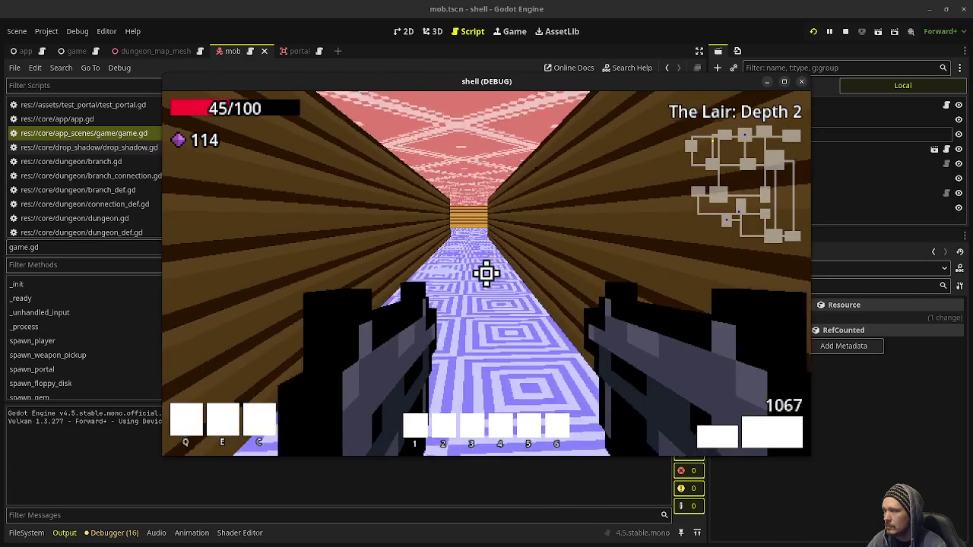
key("w")
key("w")
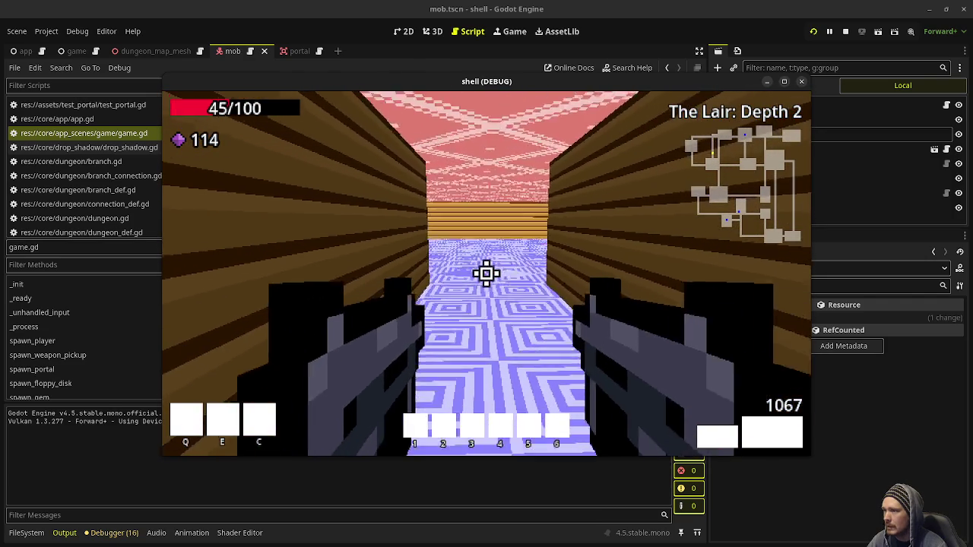
key("w")
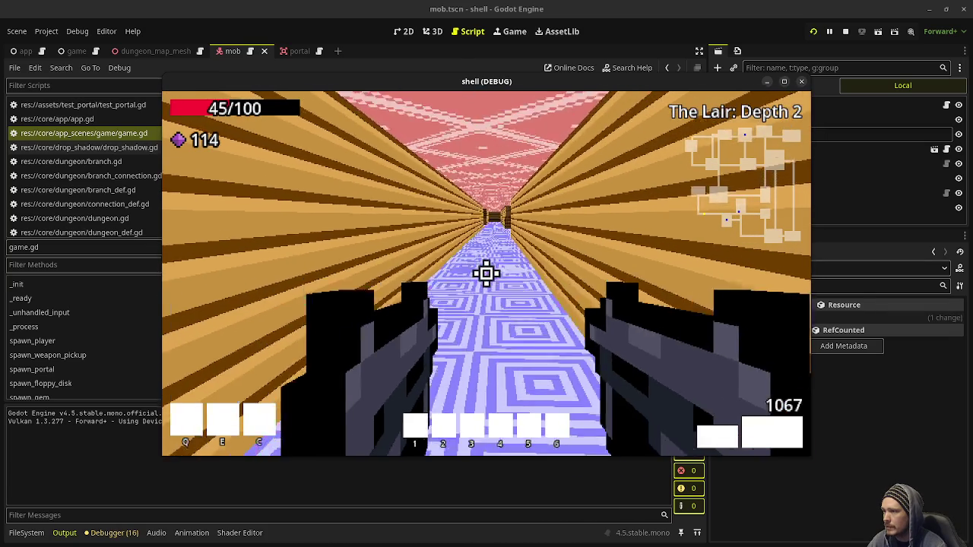
key("w")
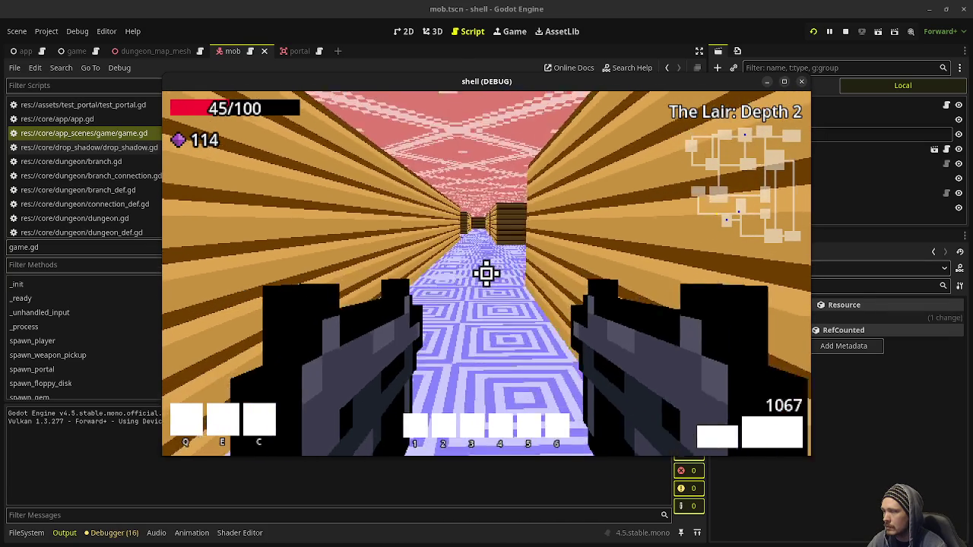
key("w")
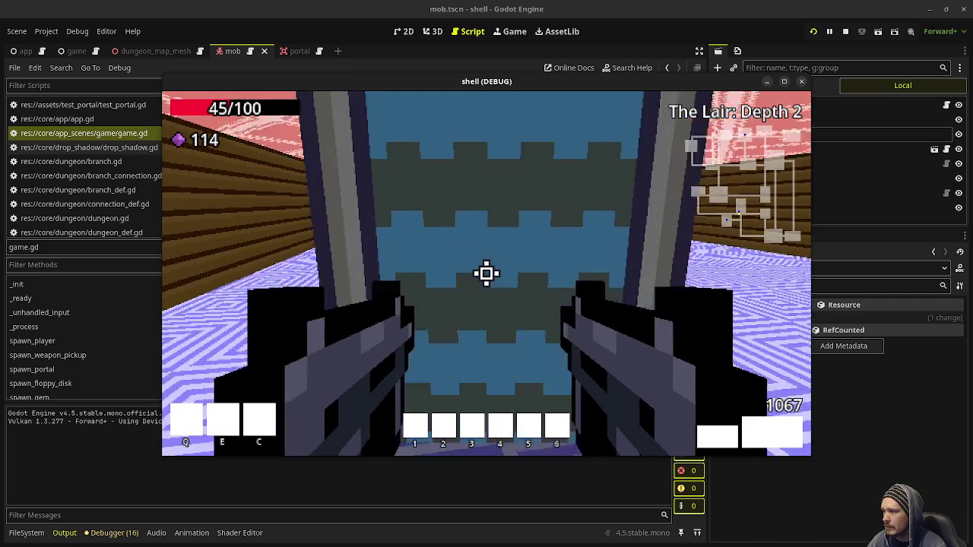
- Approach the portal door, back up to view it whole, then step through it
key("s")
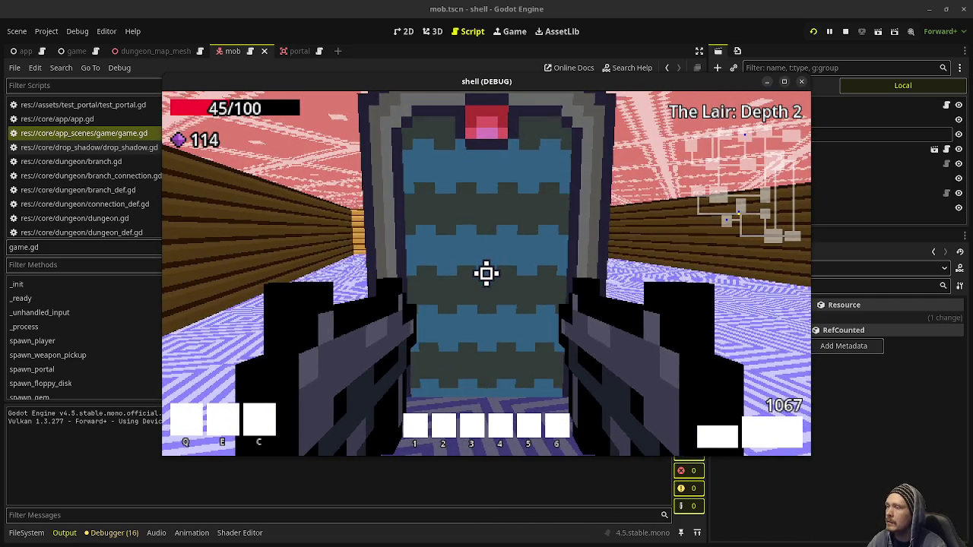
key("w")
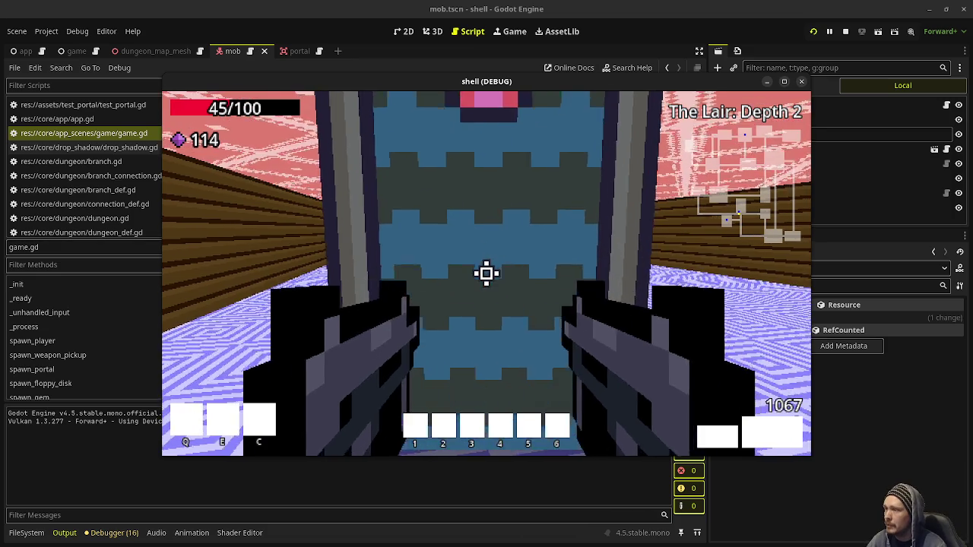
key("s")
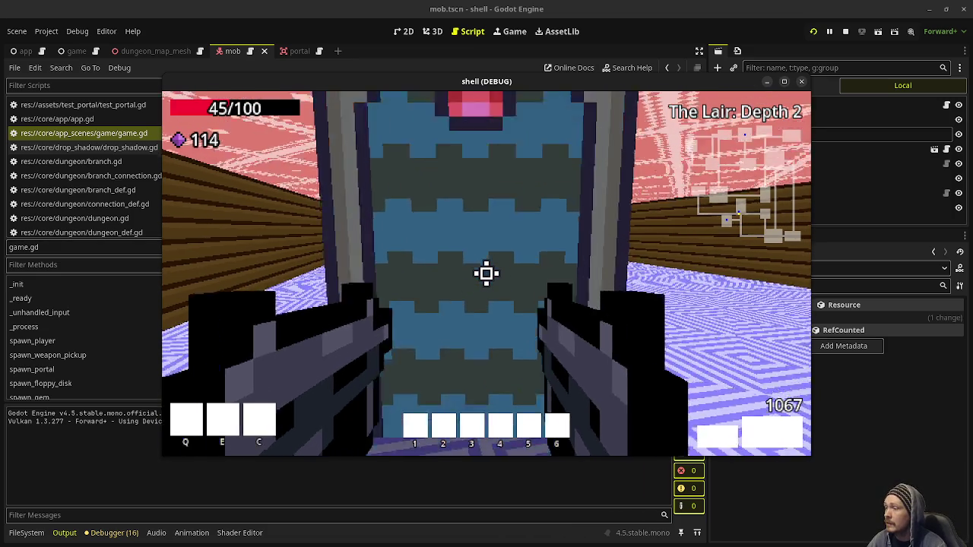
key("s")
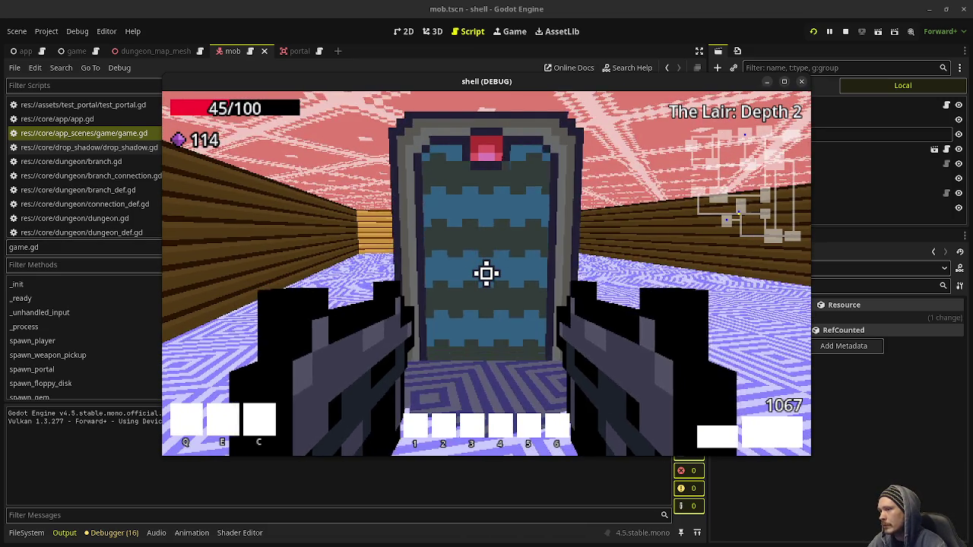
key("w")
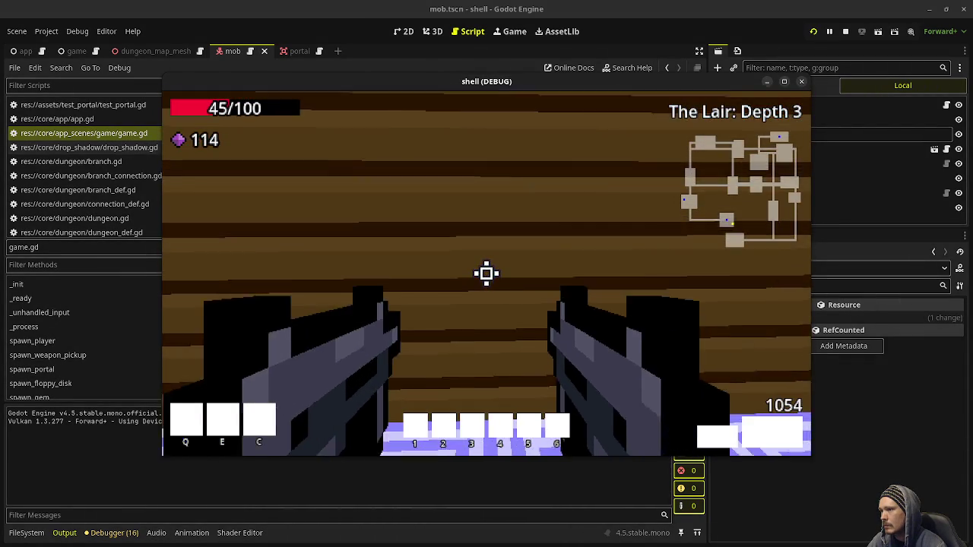
- Walk down The Lair: Depth 3 corridor toward the green slime
mouse_move(486, 273)
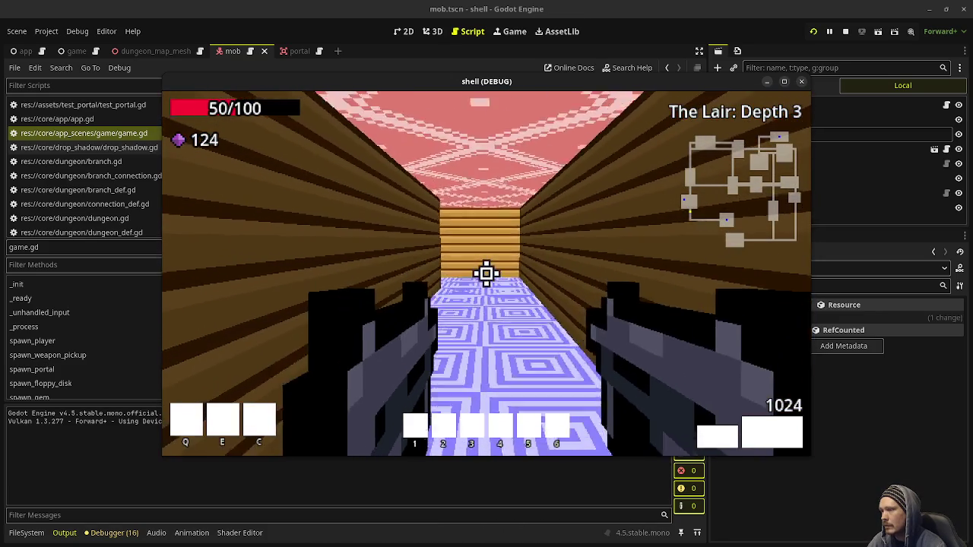
key("w")
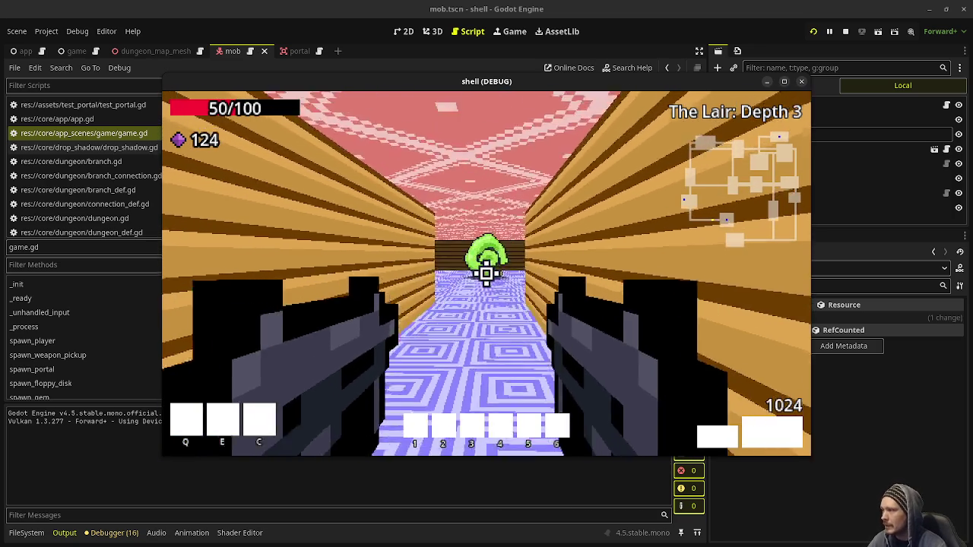
key("q")
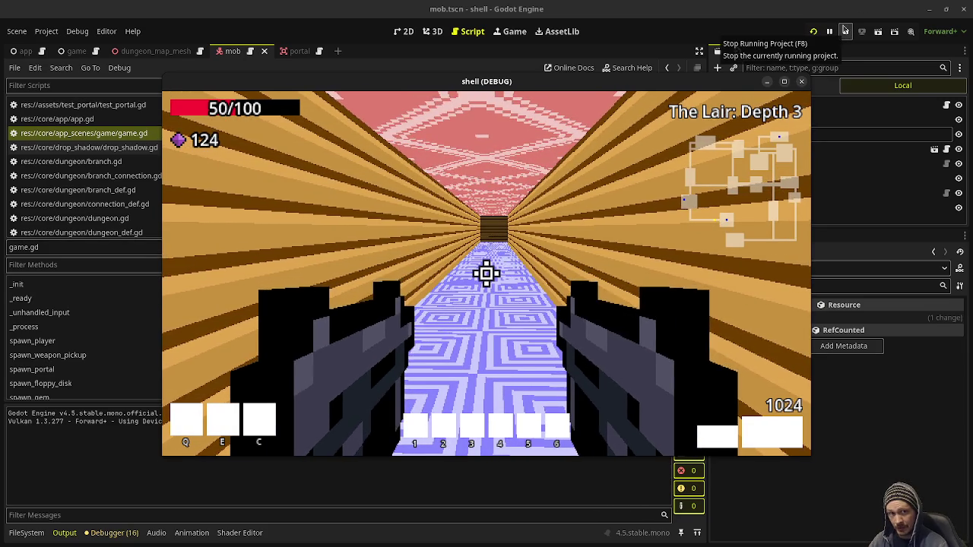
- Stop the running game, relaunch it with F5, and walk forward down the corridor
left_click(847, 34)
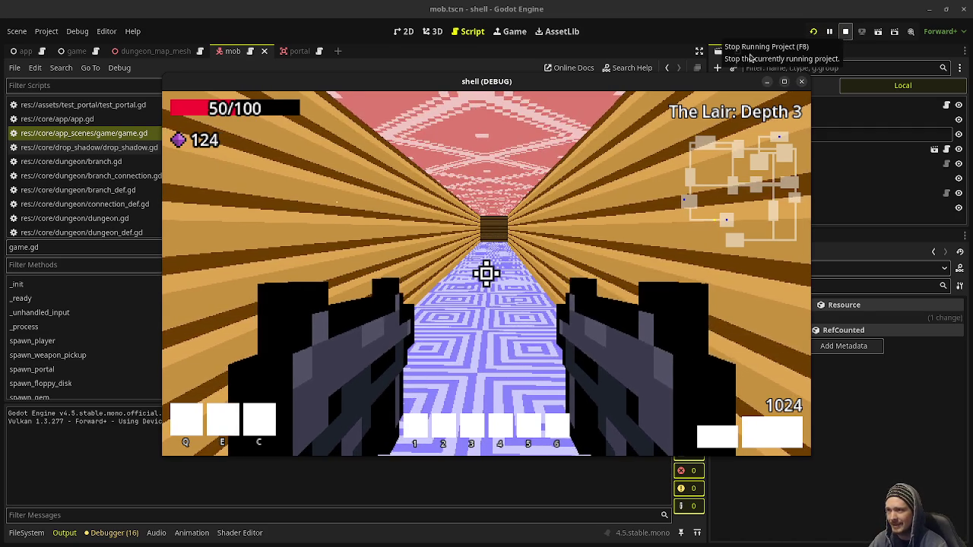
left_click(847, 35)
key("F5")
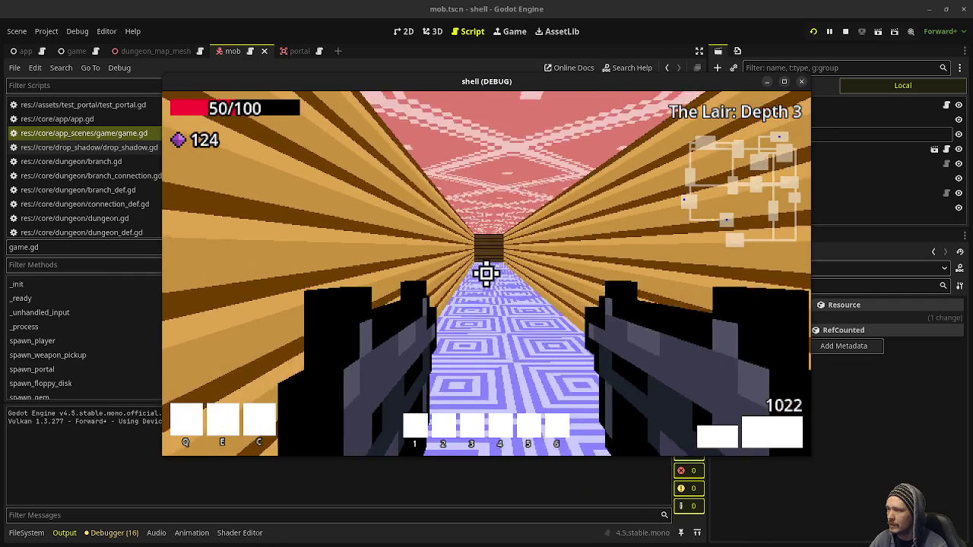
key("w")
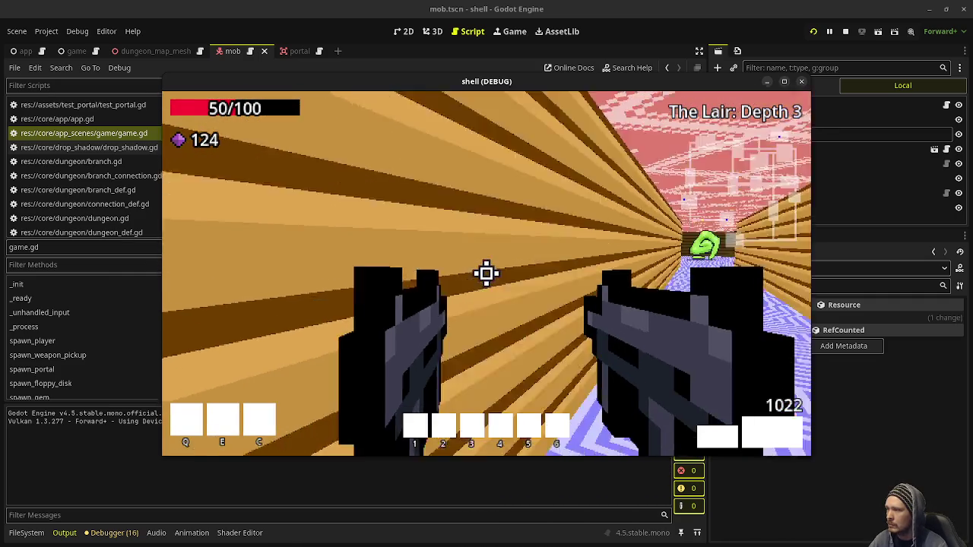
- Walk to the patterned portal door and shoot the approaching skeleton until it dies
key("w")
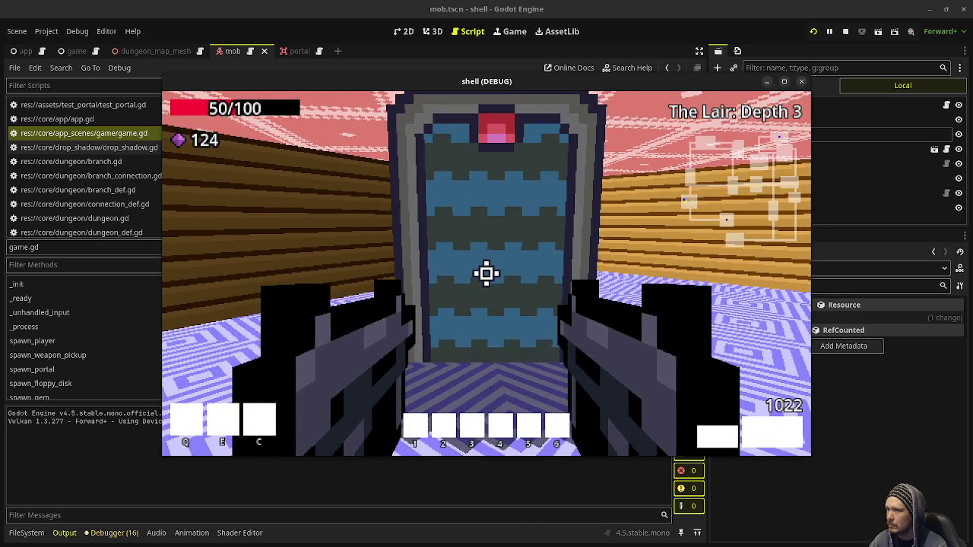
key("w")
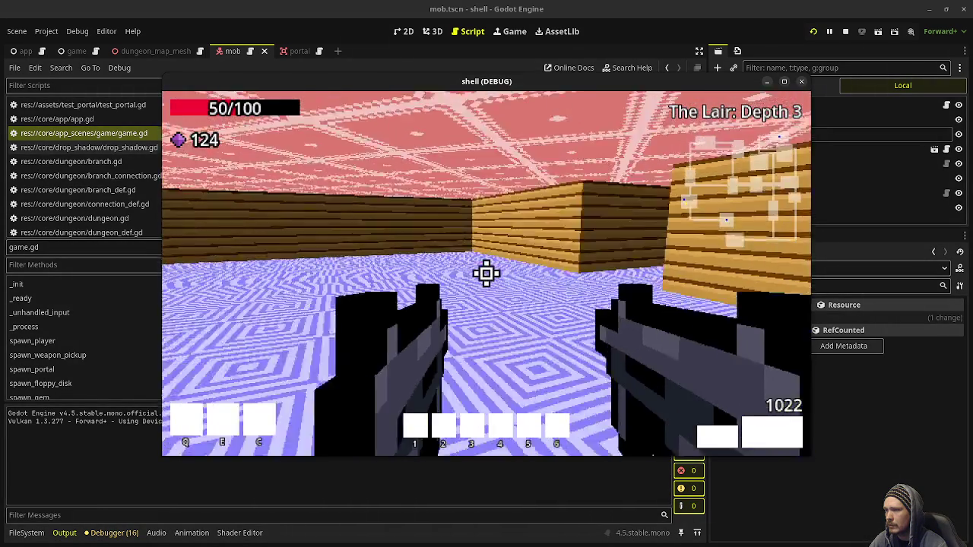
key("w")
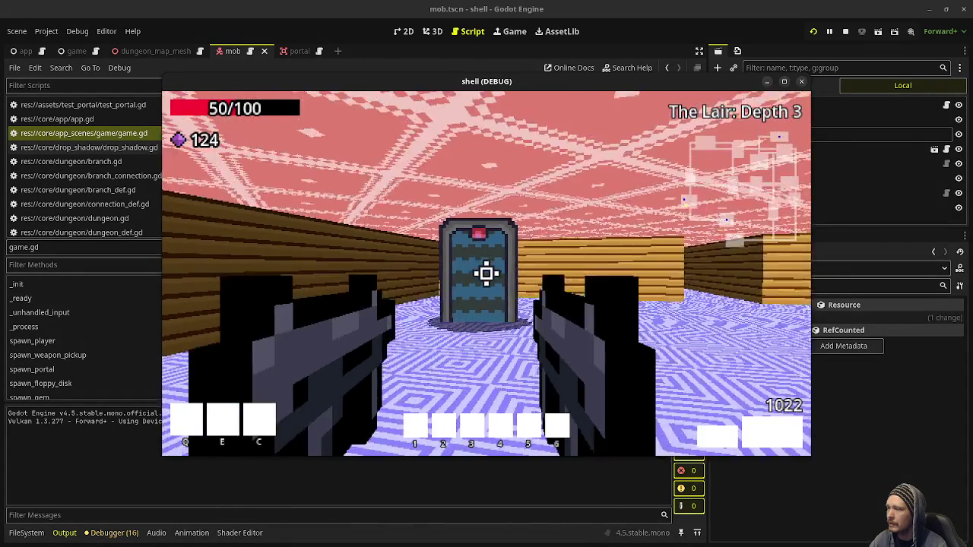
key("w")
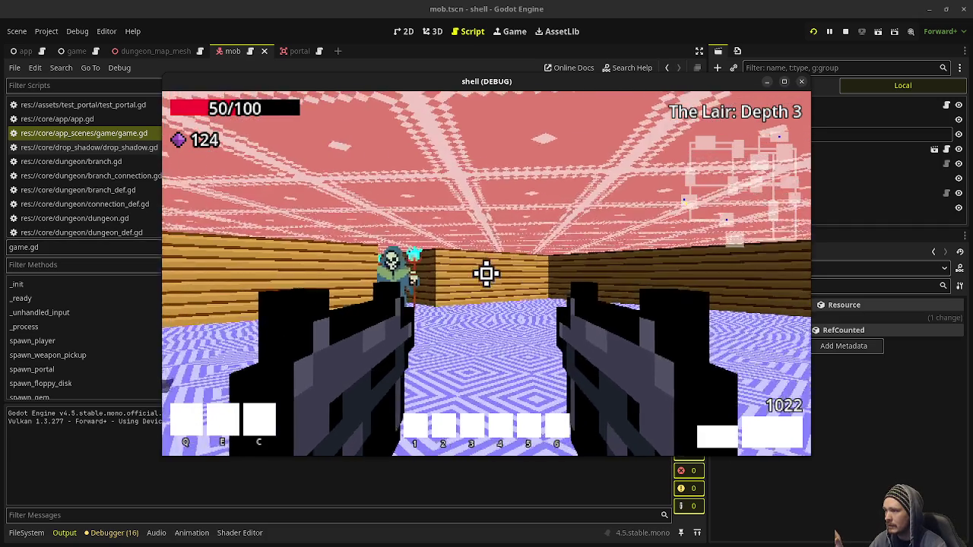
left_click(486, 274)
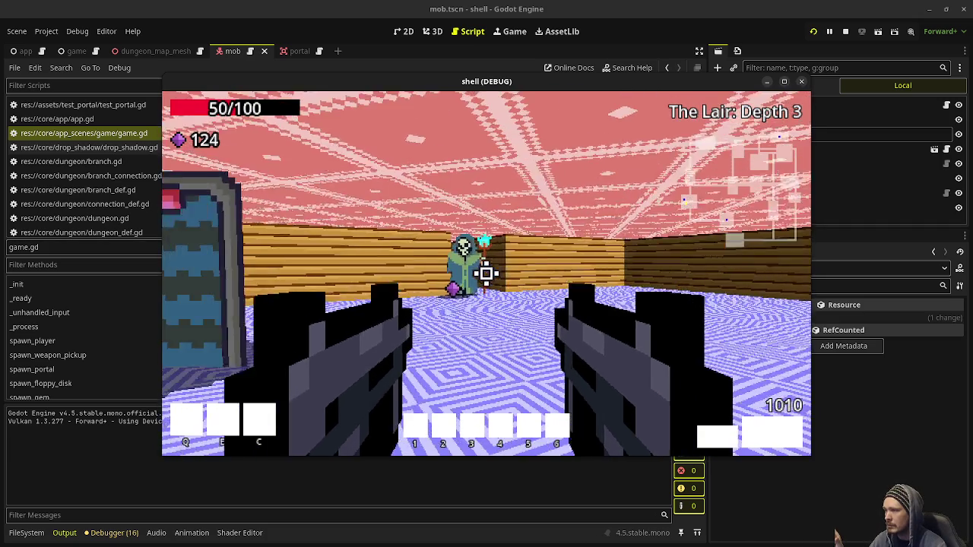
left_click(486, 274)
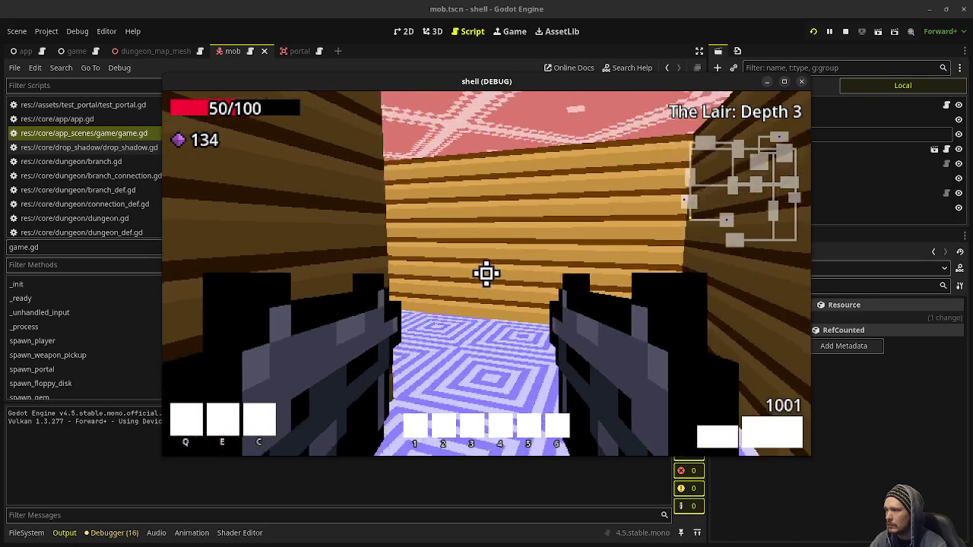
- Advance down the corridor and walk into the green swirl portal
key("w")
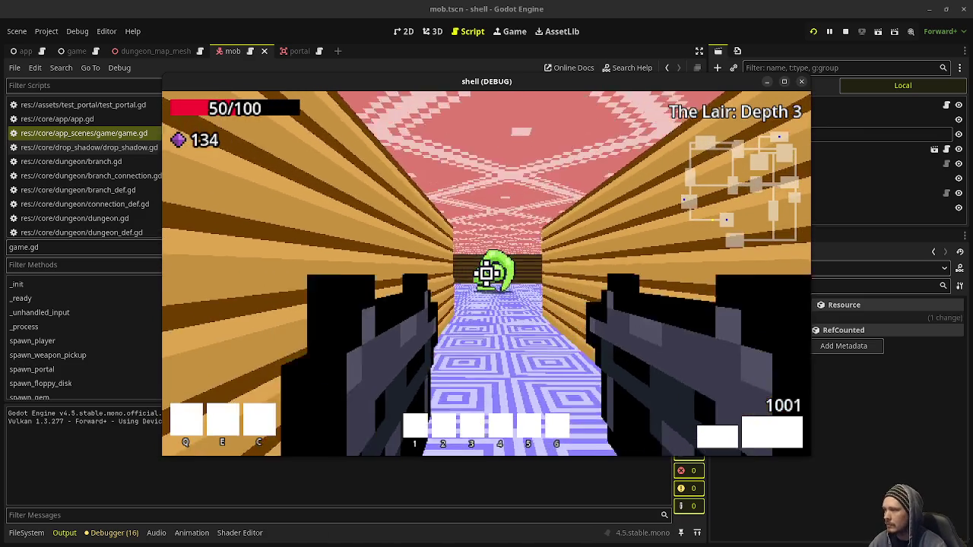
key("w")
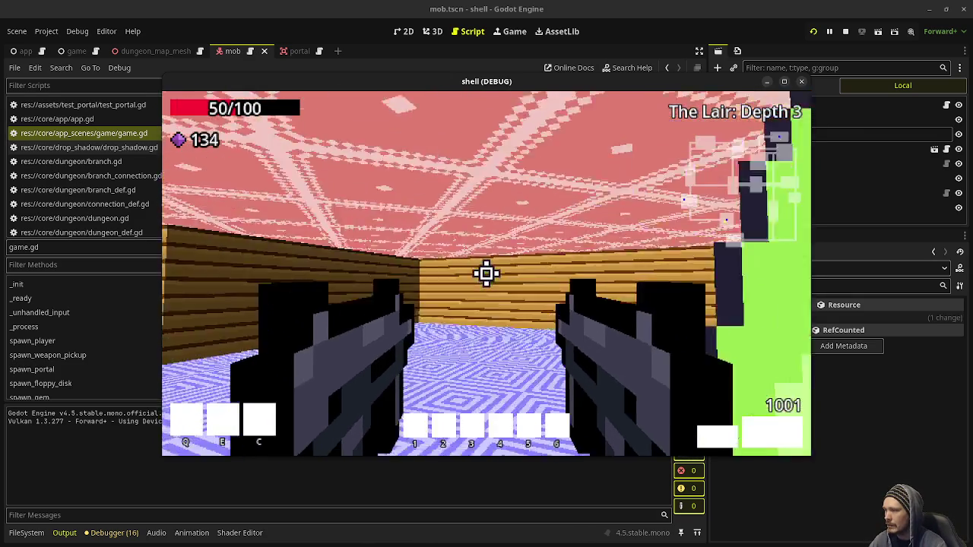
key("w")
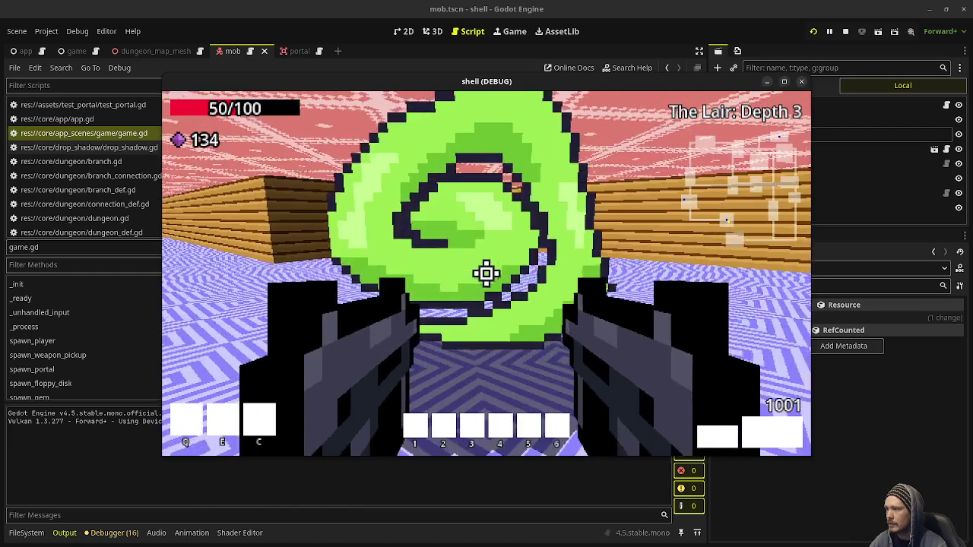
key("w")
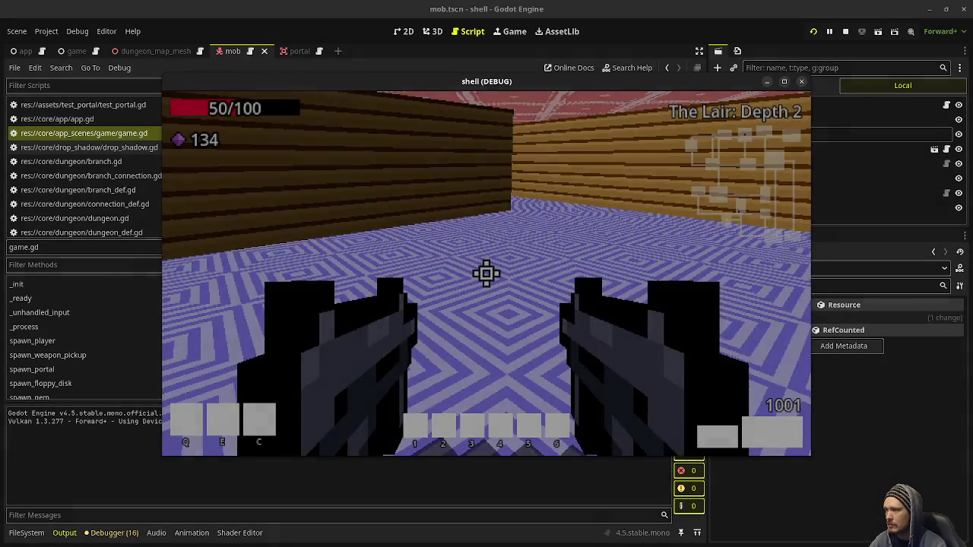
- Explore the wooden-walled corridors and room of The Lair: Depth 2
key("w")
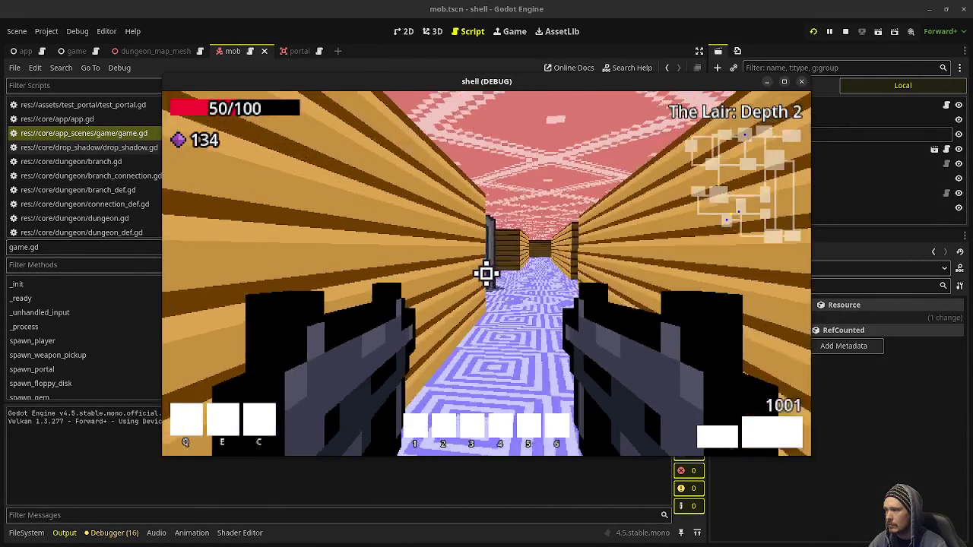
key("w")
key("w")
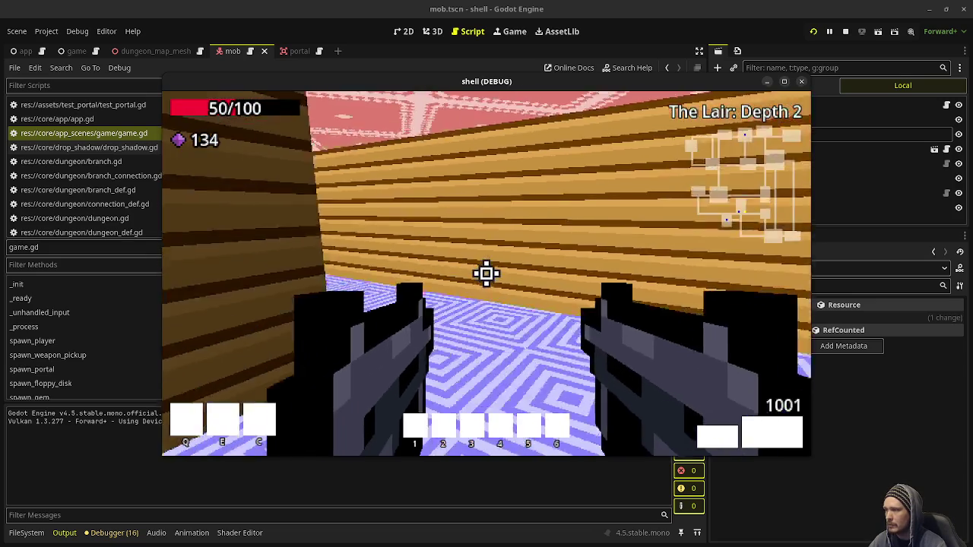
key("w")
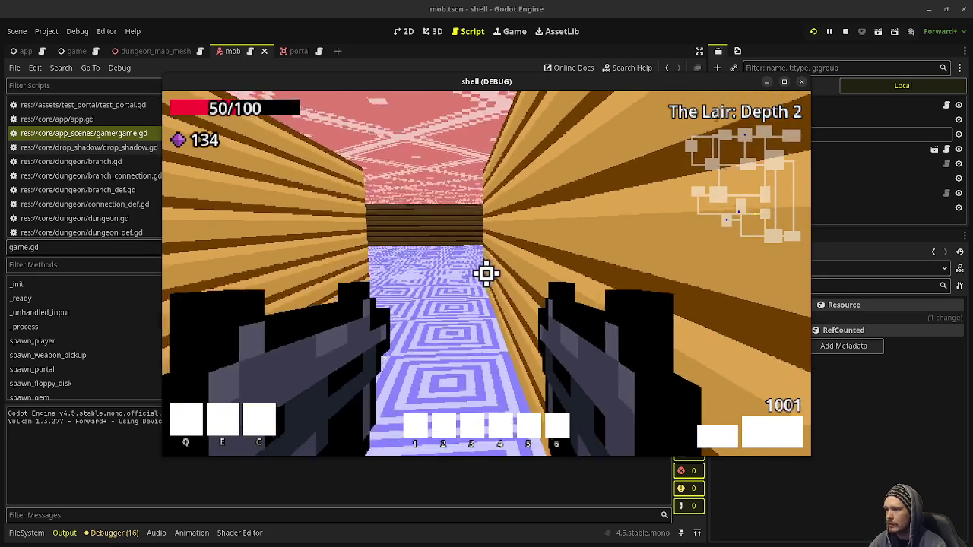
key("w")
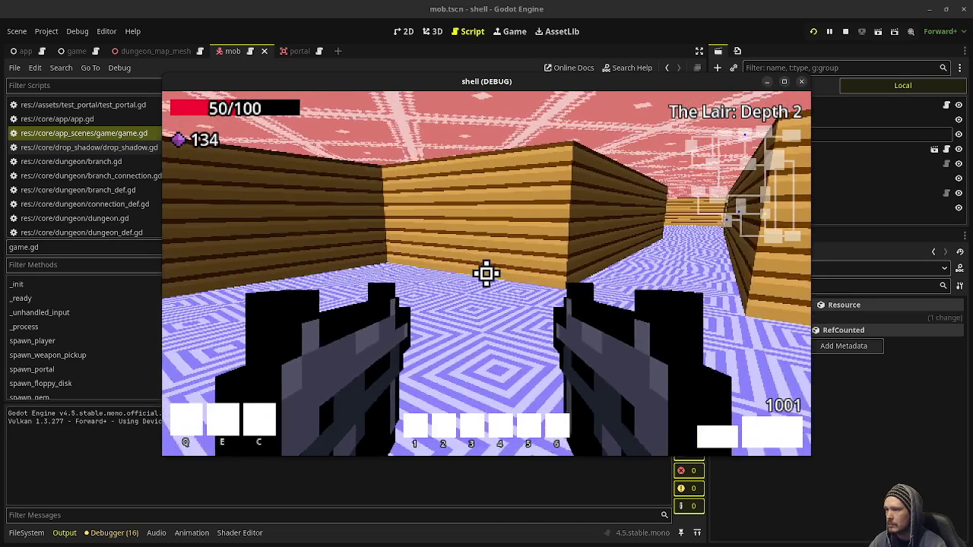
key("w")
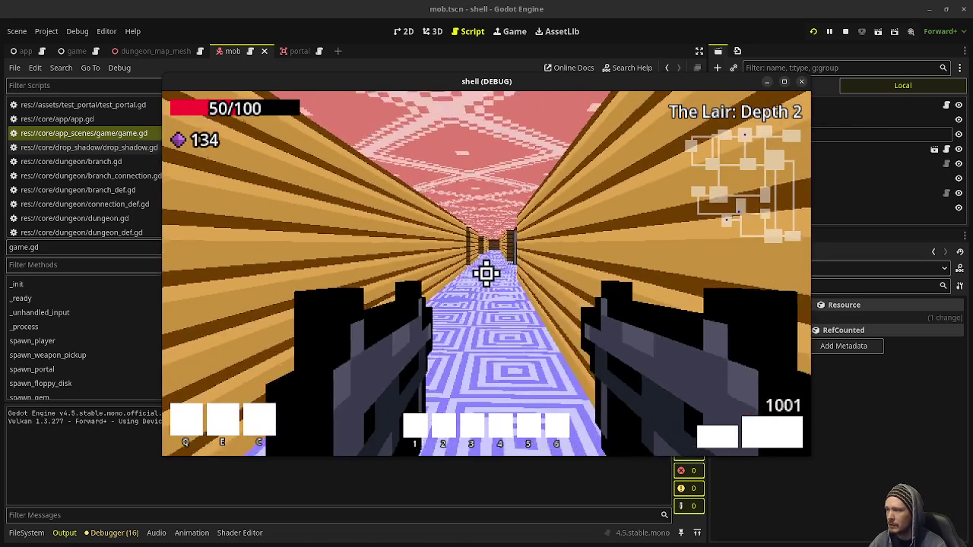
- Reach the door at the corridor's end, free the mouse with Escape, and stop the game
key("w")
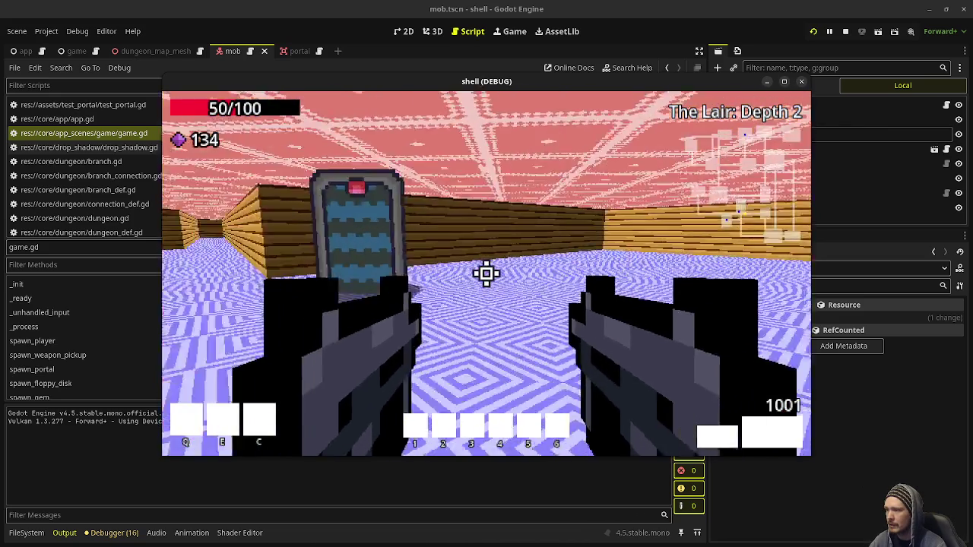
key("w")
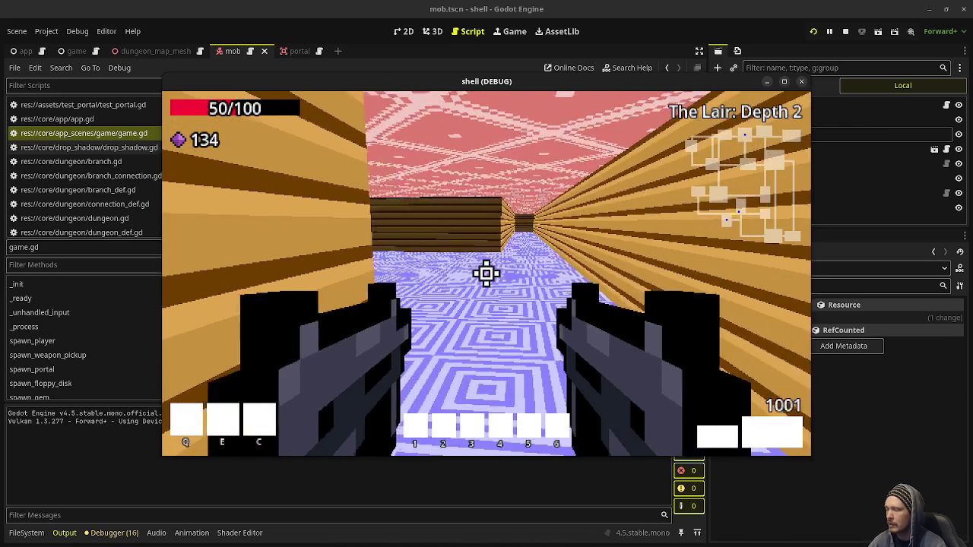
key("Escape")
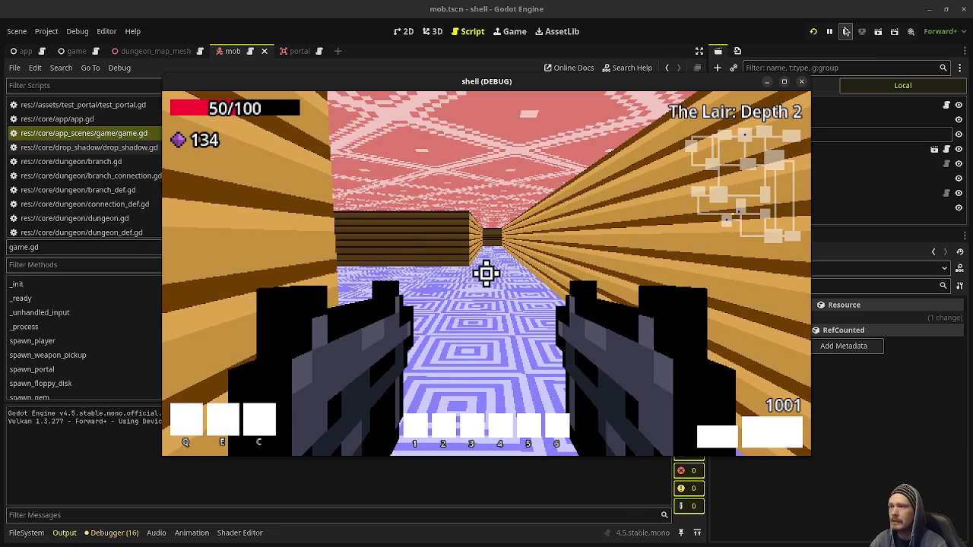
left_click(845, 30)
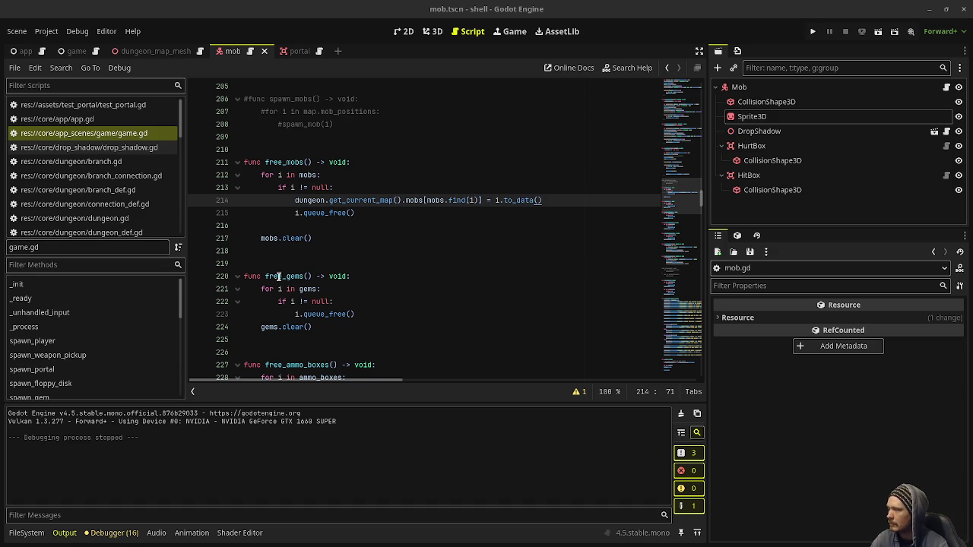
- Scroll through free_gems, free_ammo_boxes and free_health_boxes, placing the caret after gems.clear() on line 224
scroll(331, 282, "down", 2)
scroll(378, 288, "up", 3)
scroll(341, 285, "down", 2)
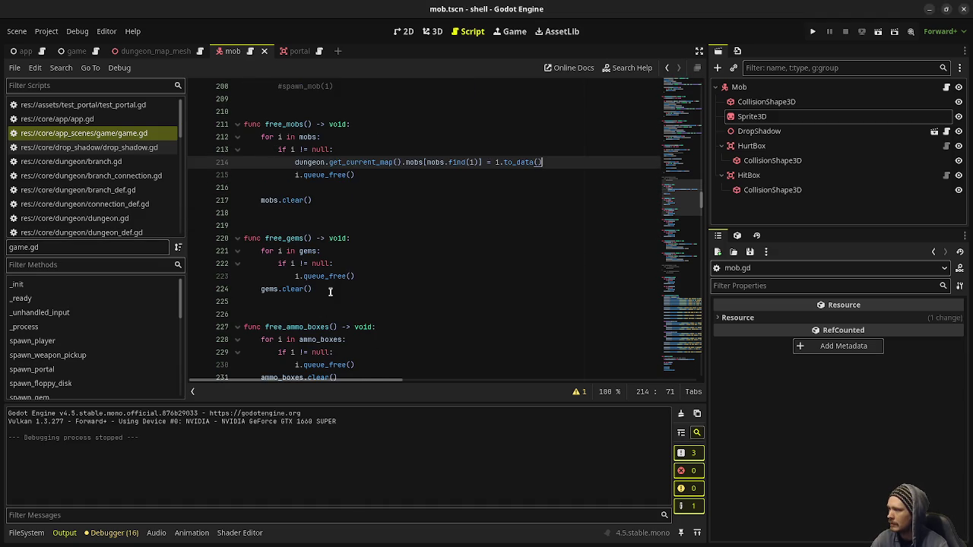
left_click(319, 289)
scroll(319, 291, "down", 1)
scroll(320, 291, "down", 2)
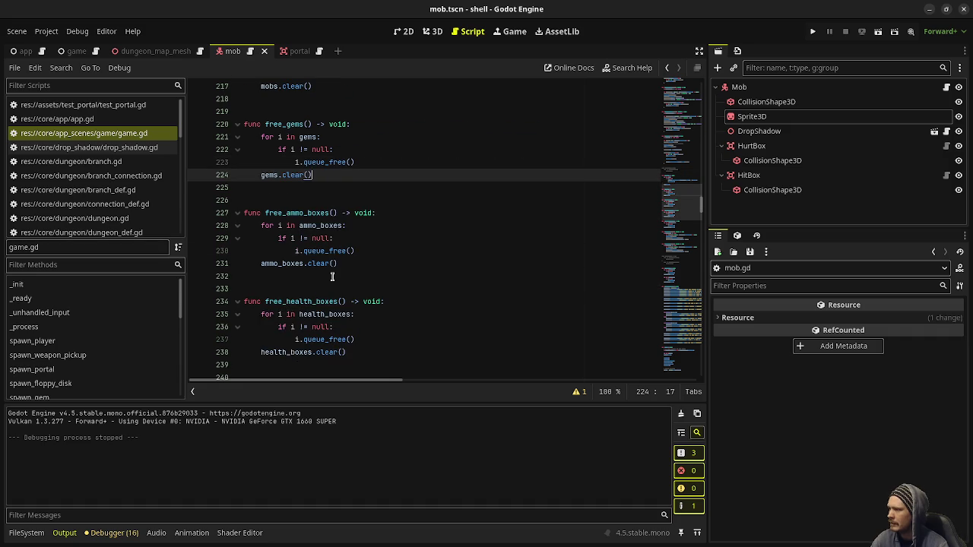